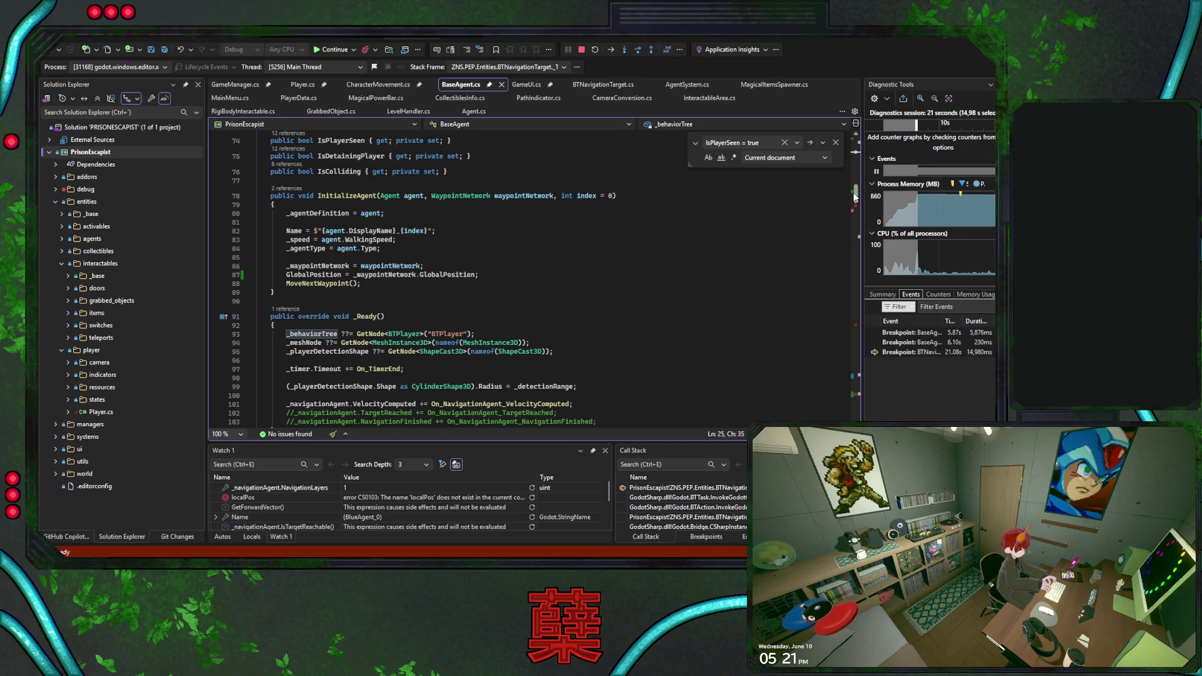
Jump to the top call-stack frame and step into InitializePlayerChasing.
{"action": "double_click", "coordinate": [664, 488]}
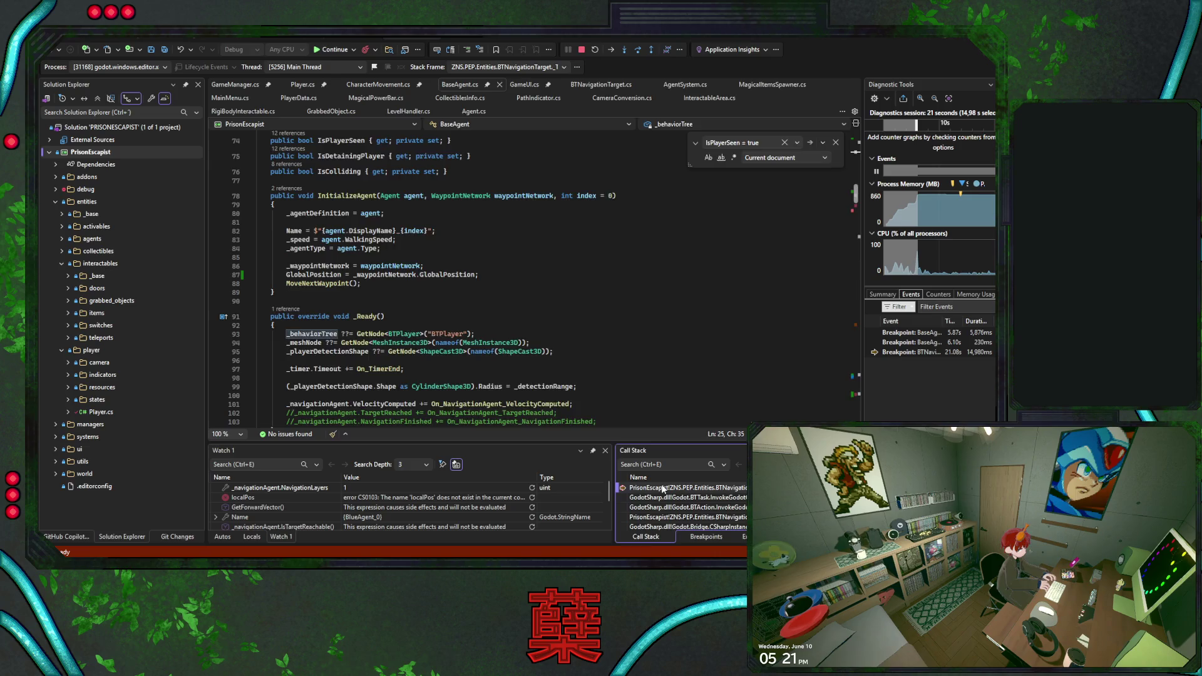
{"action": "left_click", "coordinate": [624, 51]}
{"action": "left_click", "coordinate": [623, 51]}
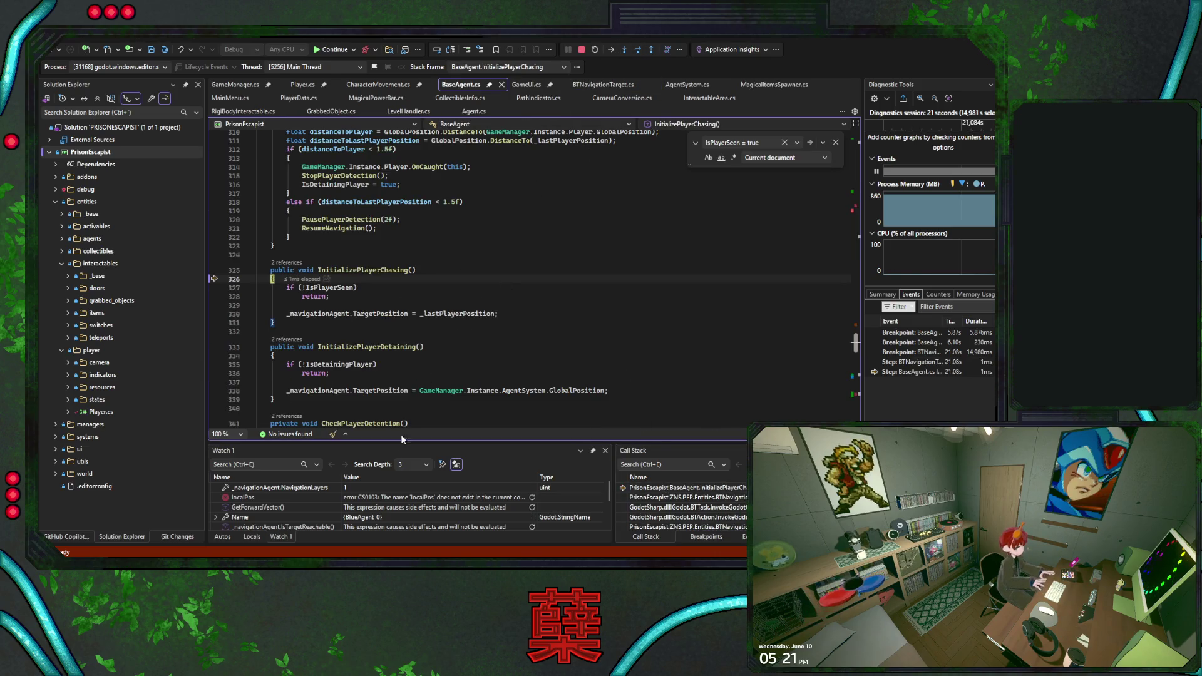
Replace the failing localPos watch with _behaviorTree.BlackboardPlan.
{"action": "double_click", "coordinate": [289, 496]}
{"action": "key", "text": "BackSpace"}
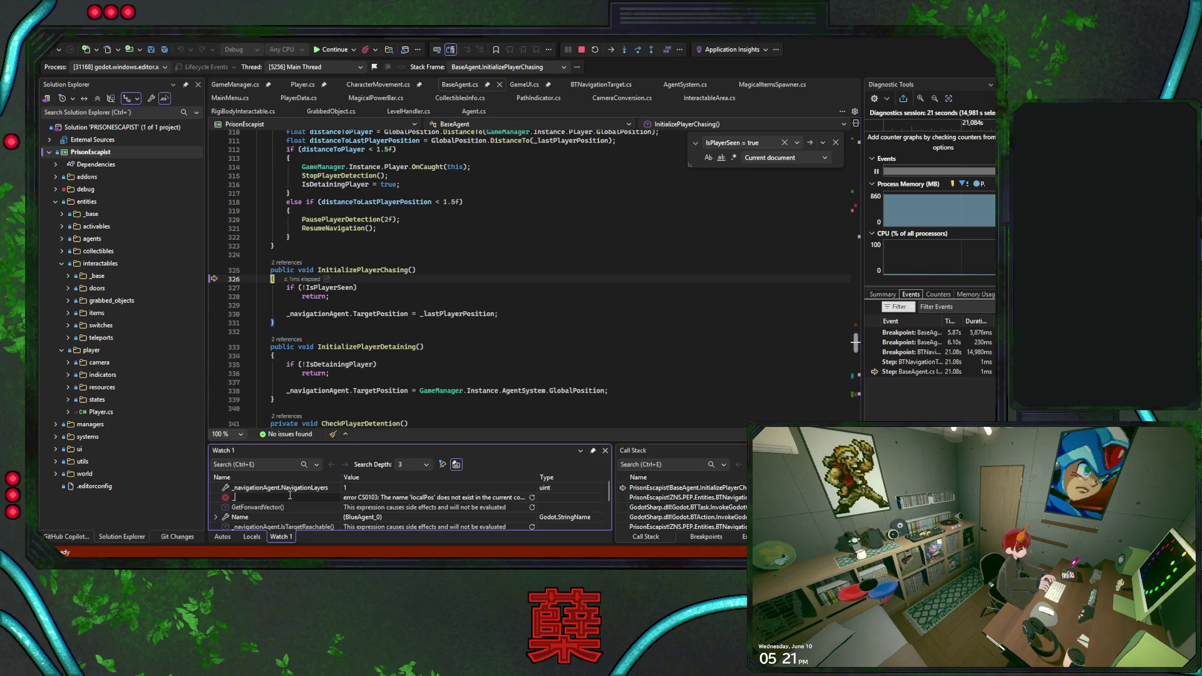
{"action": "type", "text": "bt"}
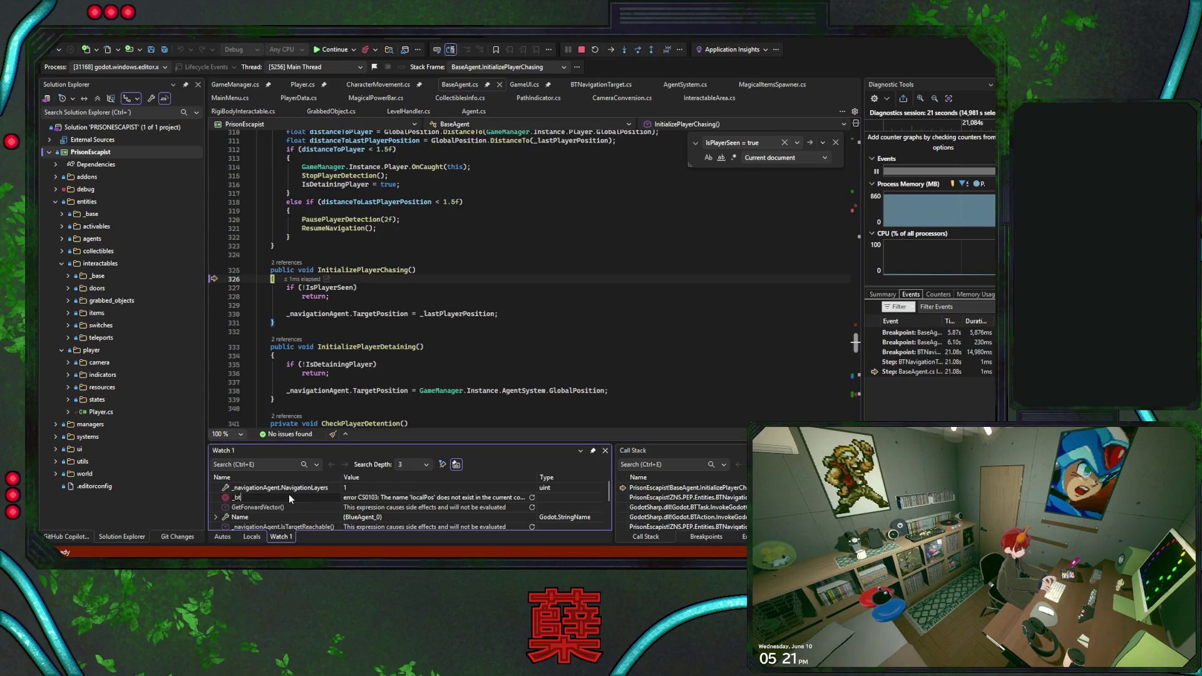
{"action": "key", "text": "Return"}
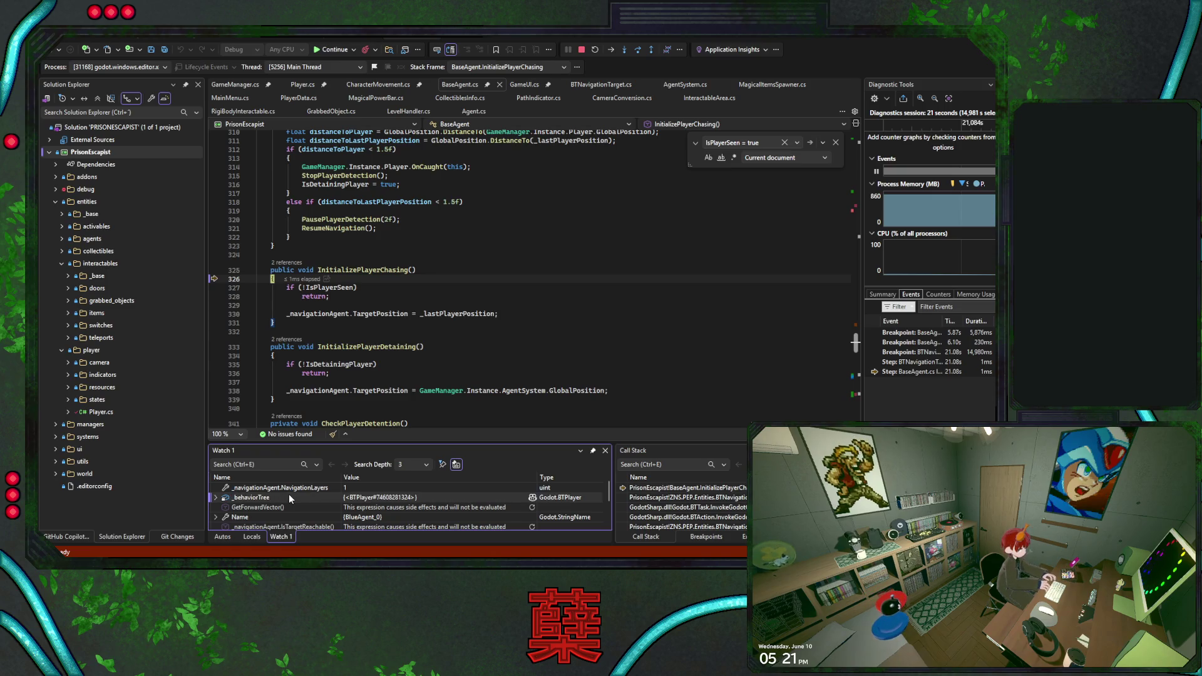
{"action": "left_click", "coordinate": [291, 495]}
{"action": "type", "text": ".Bac"}
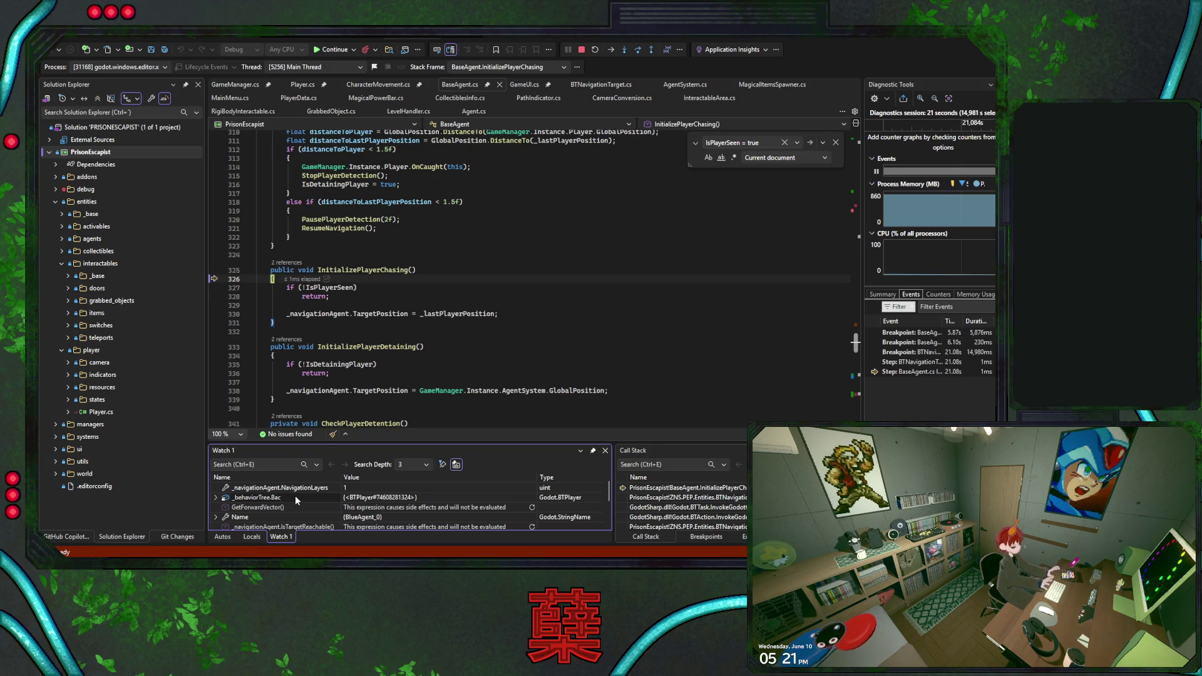
{"action": "key", "text": "Return"}
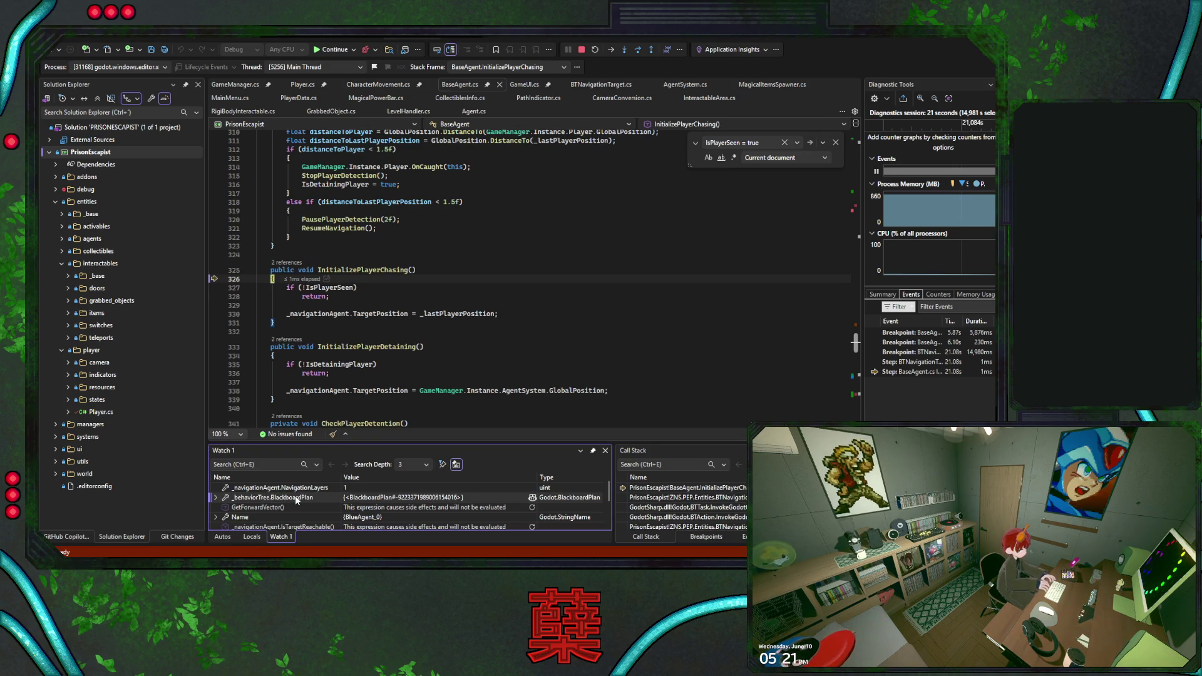
Change the watch to _behaviorTree.Blackboard.GetVar(""), then switch to Godot.
{"action": "left_click", "coordinate": [297, 498]}
{"action": "type", "text": ".get"}
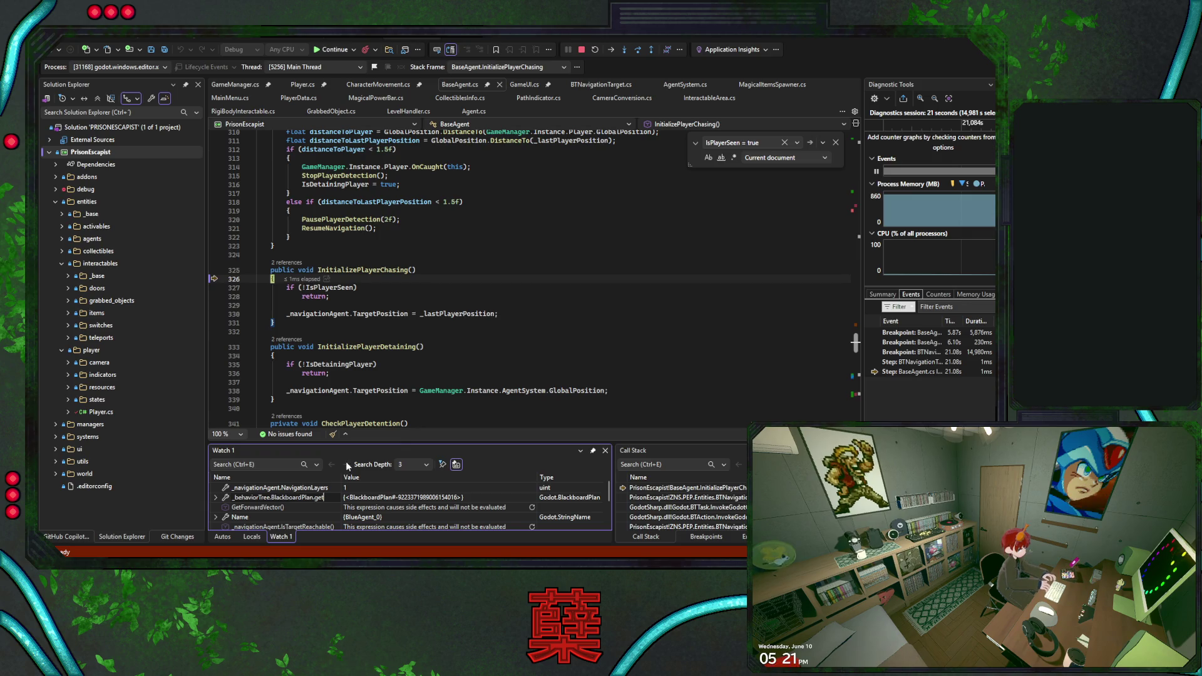
{"action": "key", "text": "BackSpace"}
{"action": "key", "text": "BackSpace"}
{"action": "key", "text": "BackSpace"}
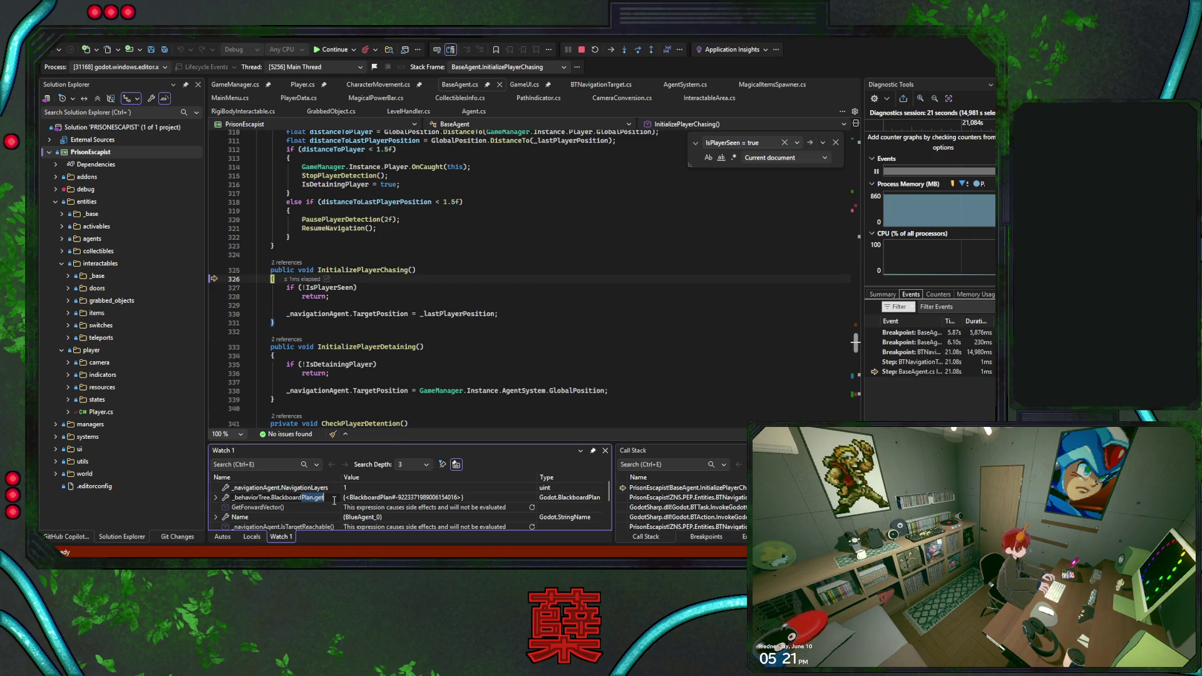
{"action": "type", "text": ".getva"}
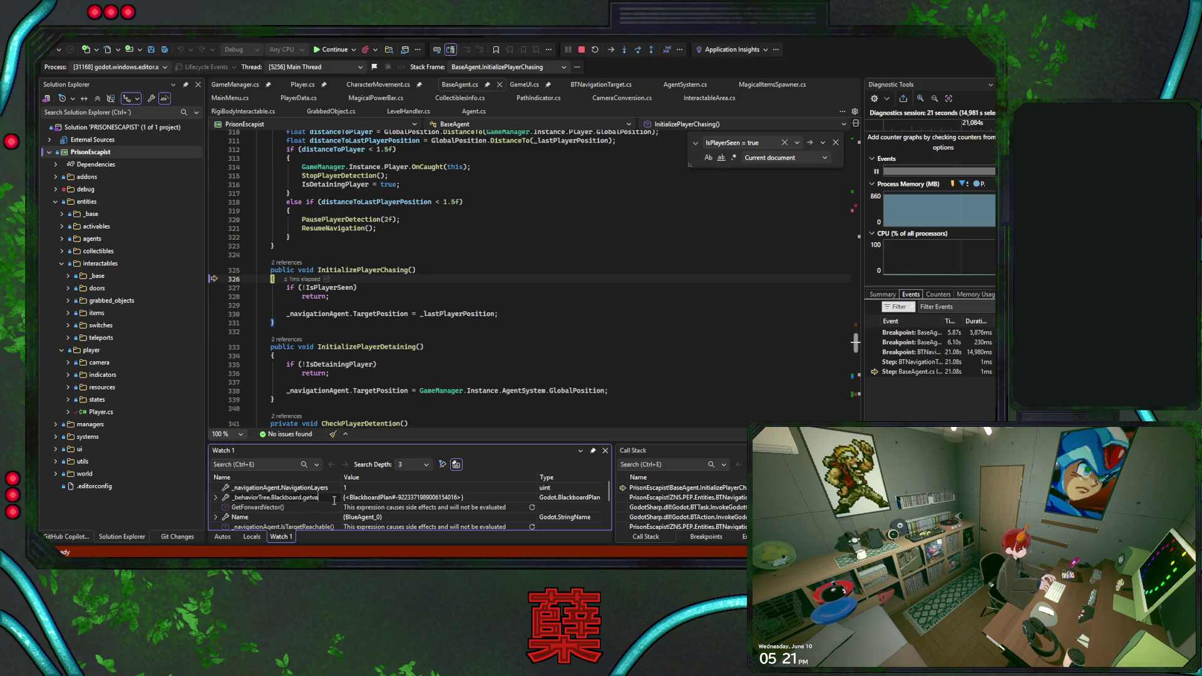
{"action": "key", "text": "Tab"}
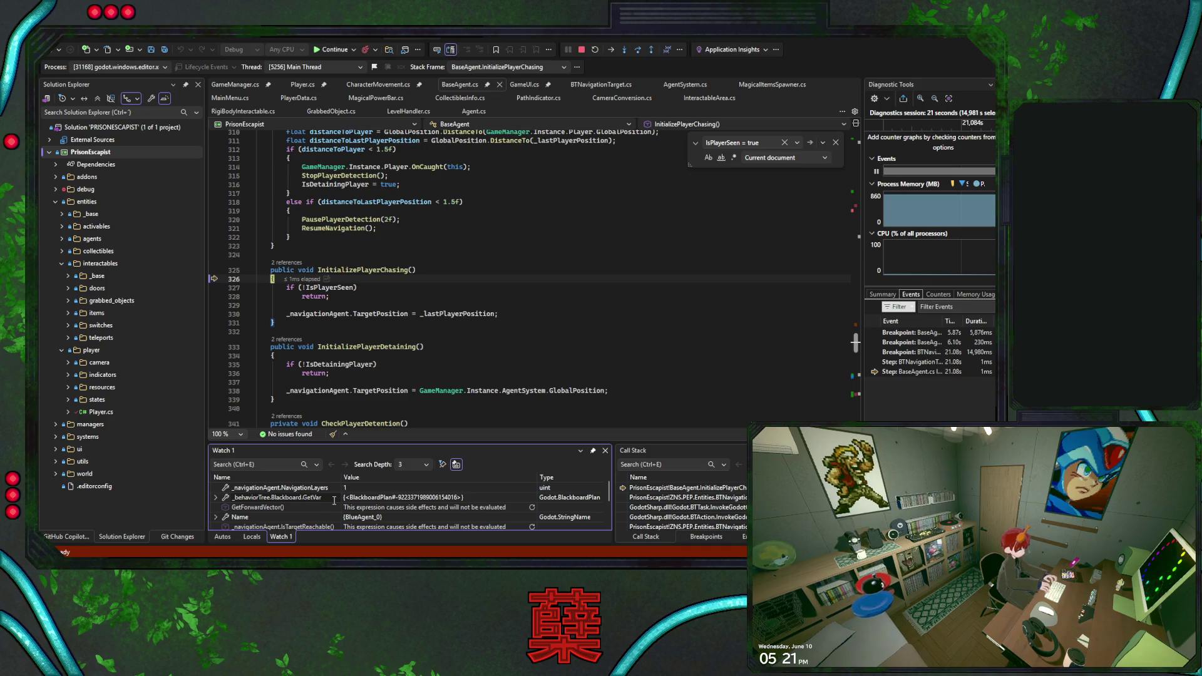
{"action": "type", "text": "(\""}
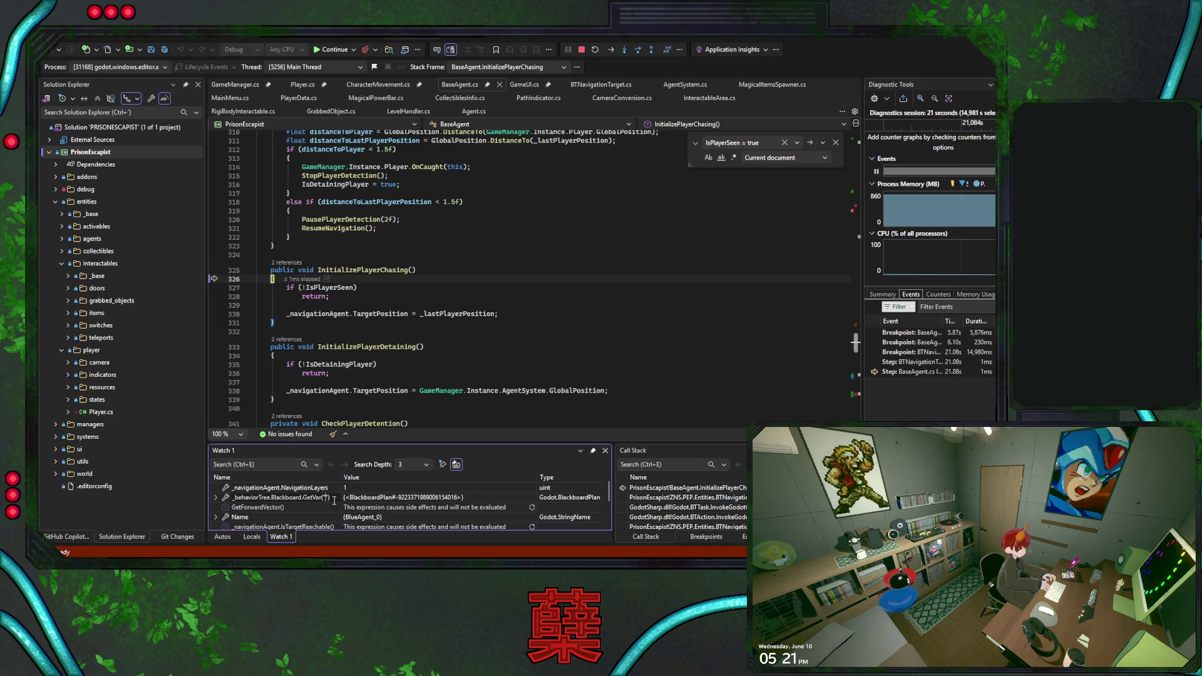
{"action": "type", "text": "\""}
{"action": "key", "text": "Return"}
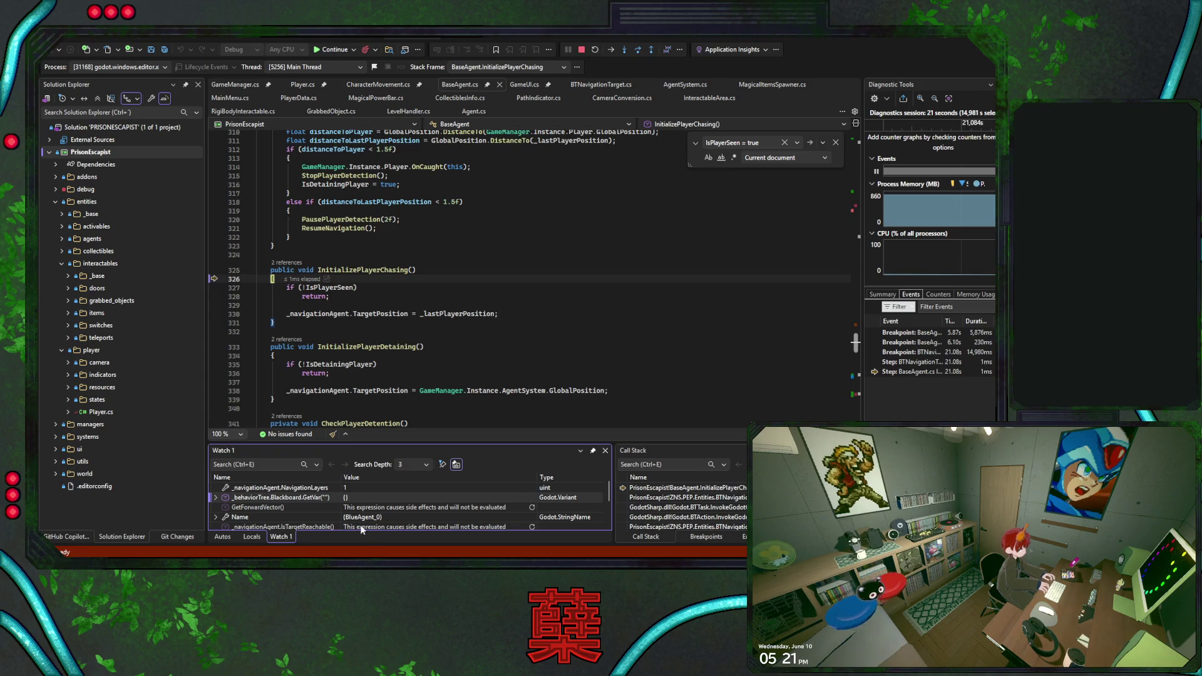
{"action": "key", "text": "alt+Tab"}
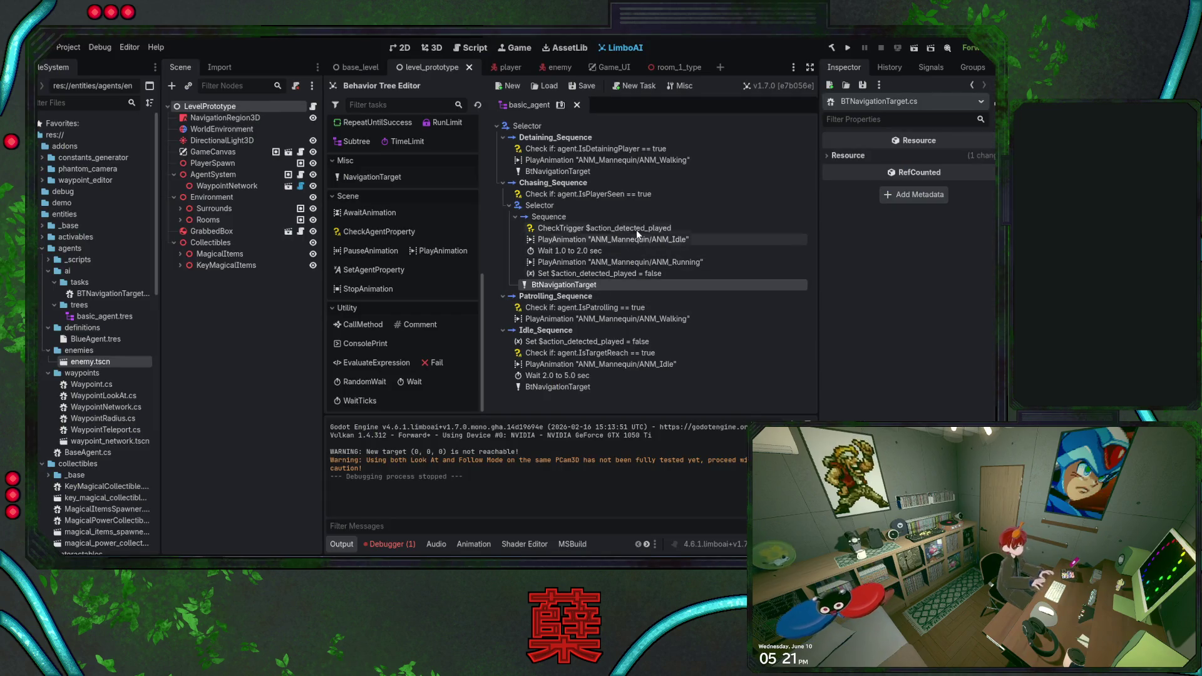
Copy CheckTrigger's action_detected_played variable into the GetVar watch, which evaluates to false.
{"action": "left_click", "coordinate": [636, 229]}
{"action": "double_click", "coordinate": [944, 158]}
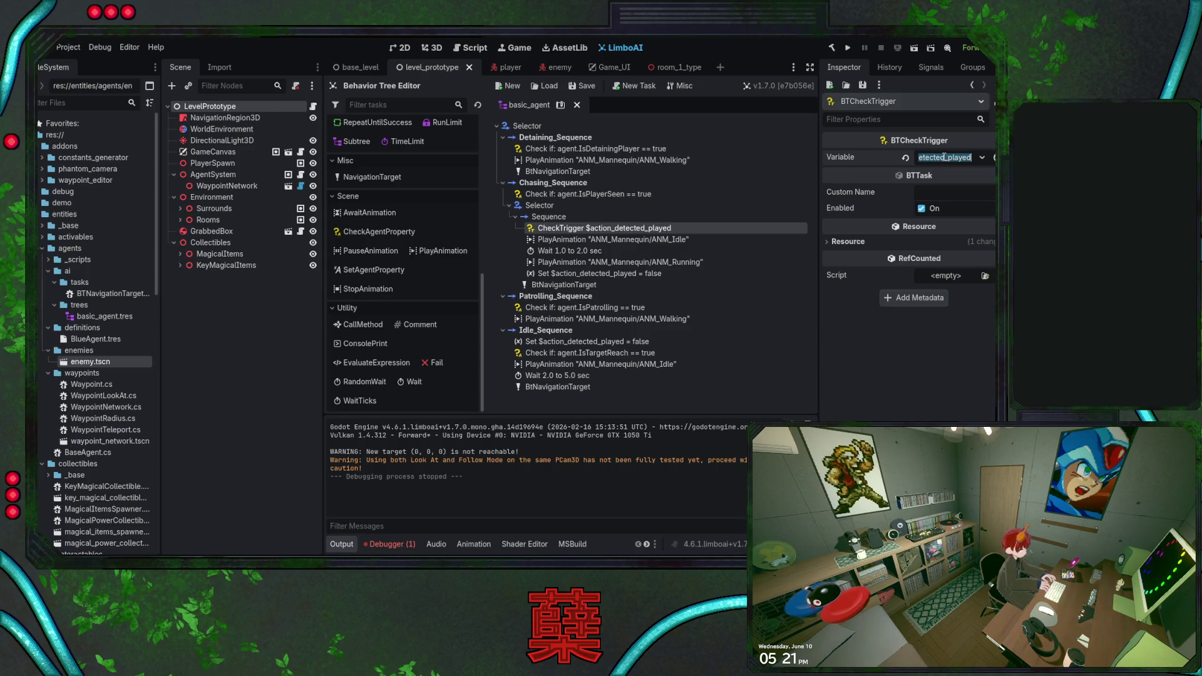
{"action": "key", "text": "alt+Tab"}
{"action": "left_click", "coordinate": [318, 498]}
{"action": "double_click", "coordinate": [318, 498]}
{"action": "key", "text": "ctrl+v"}
{"action": "key", "text": "Return"}
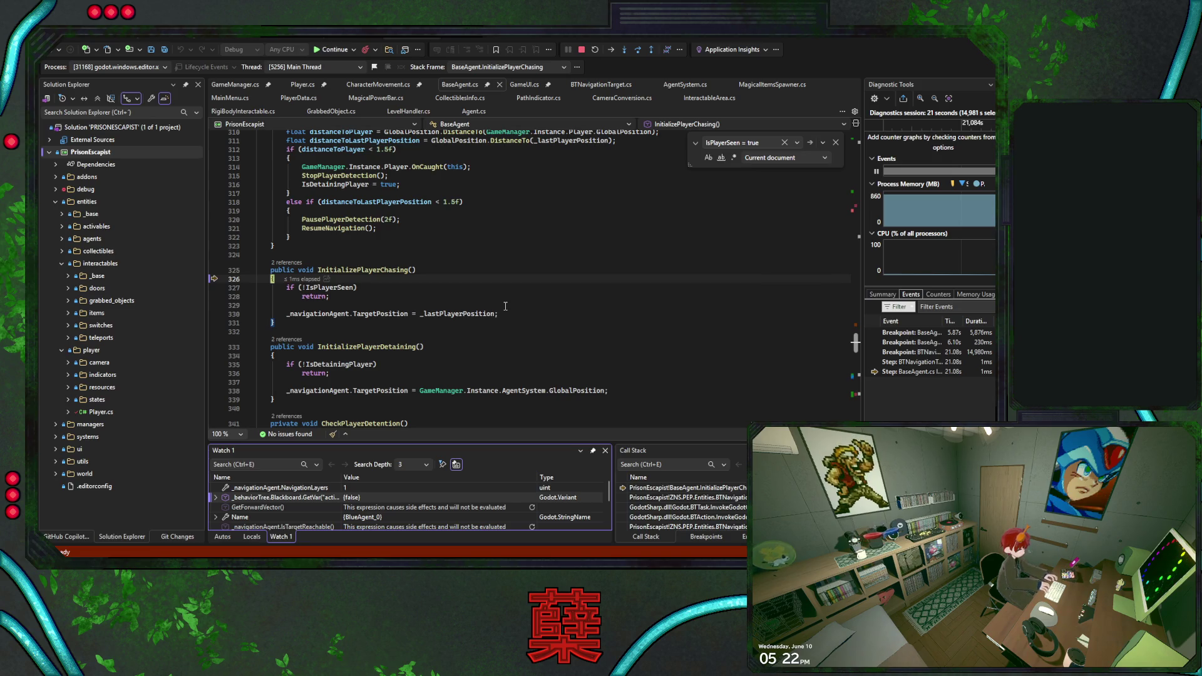
Set a breakpoint on line 298 in CheckPlayerSeen and continue until the game resumes.
{"action": "scroll", "coordinate": [505, 306], "scroll_direction": "up", "scroll_amount": 1}
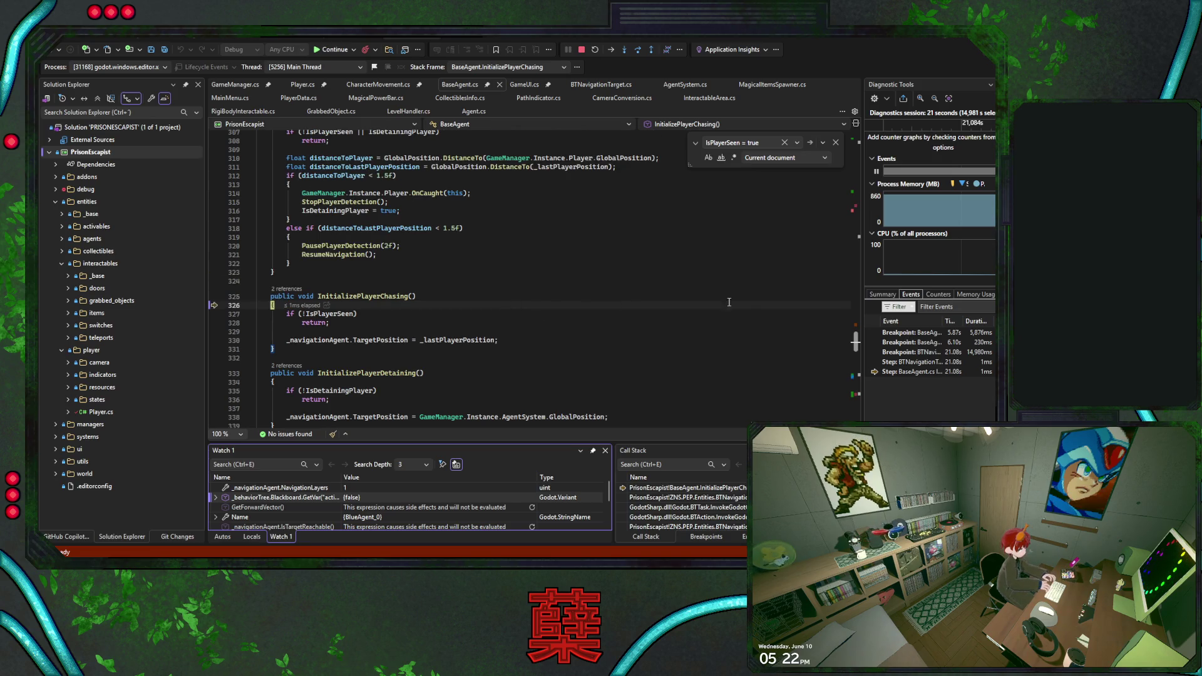
{"action": "left_click_drag", "start_coordinate": [855, 344], "coordinate": [854, 328]}
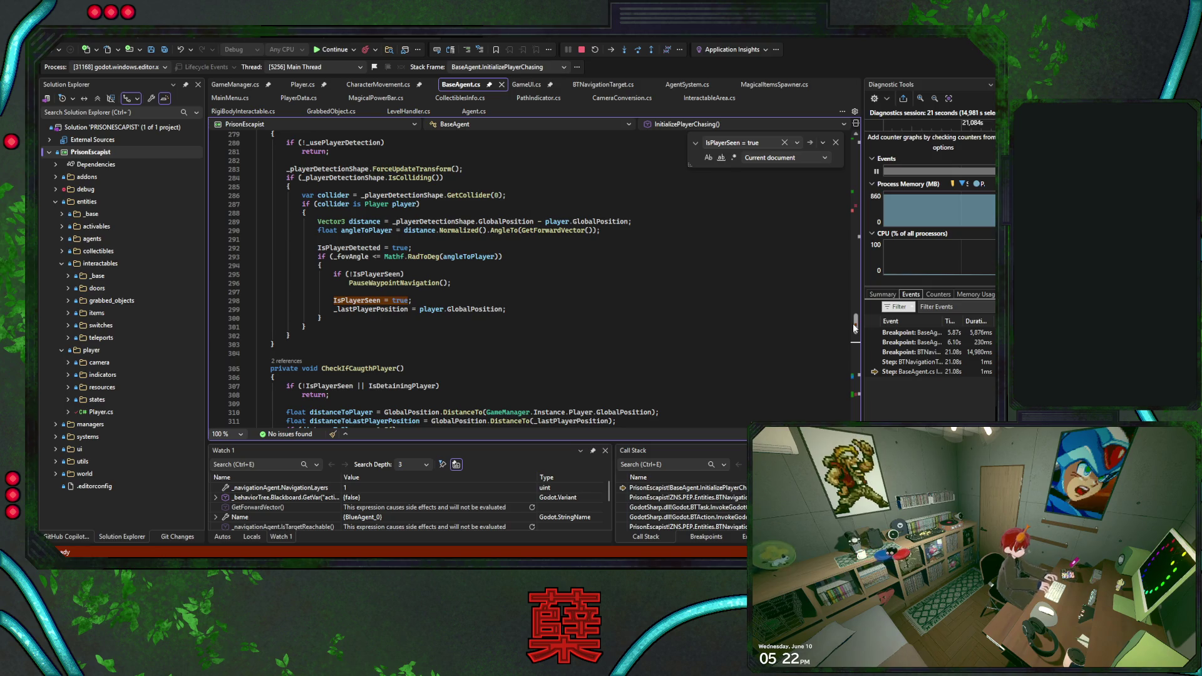
{"action": "left_click", "coordinate": [214, 301]}
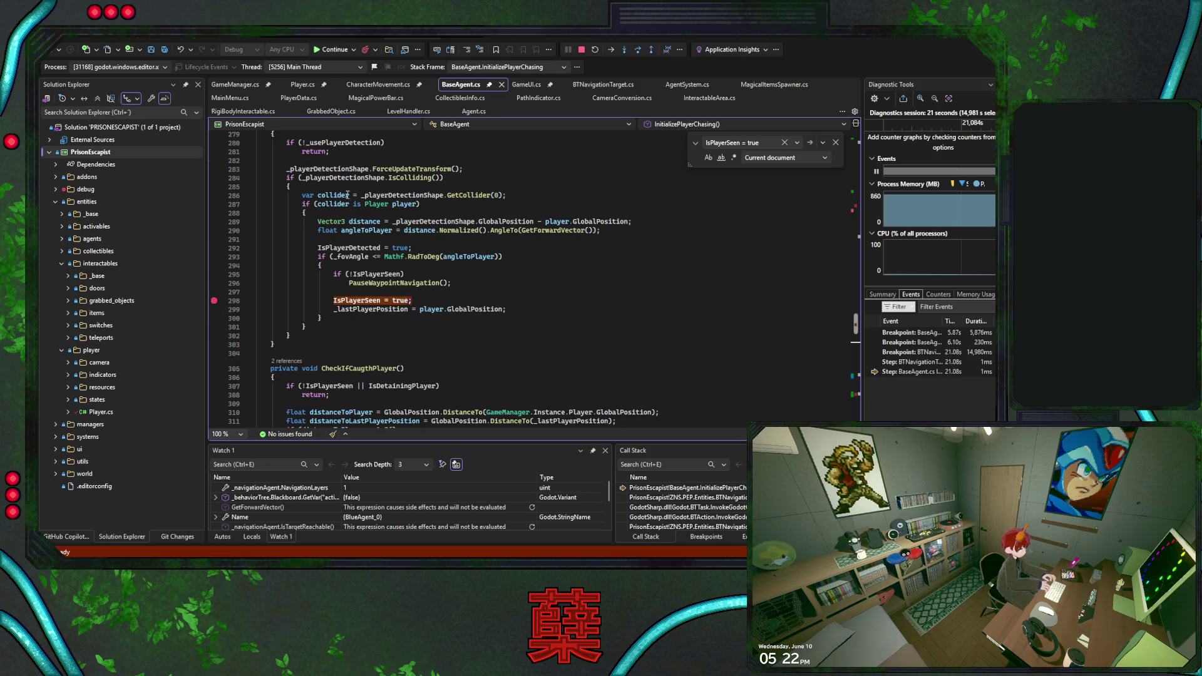
{"action": "left_click", "coordinate": [328, 50]}
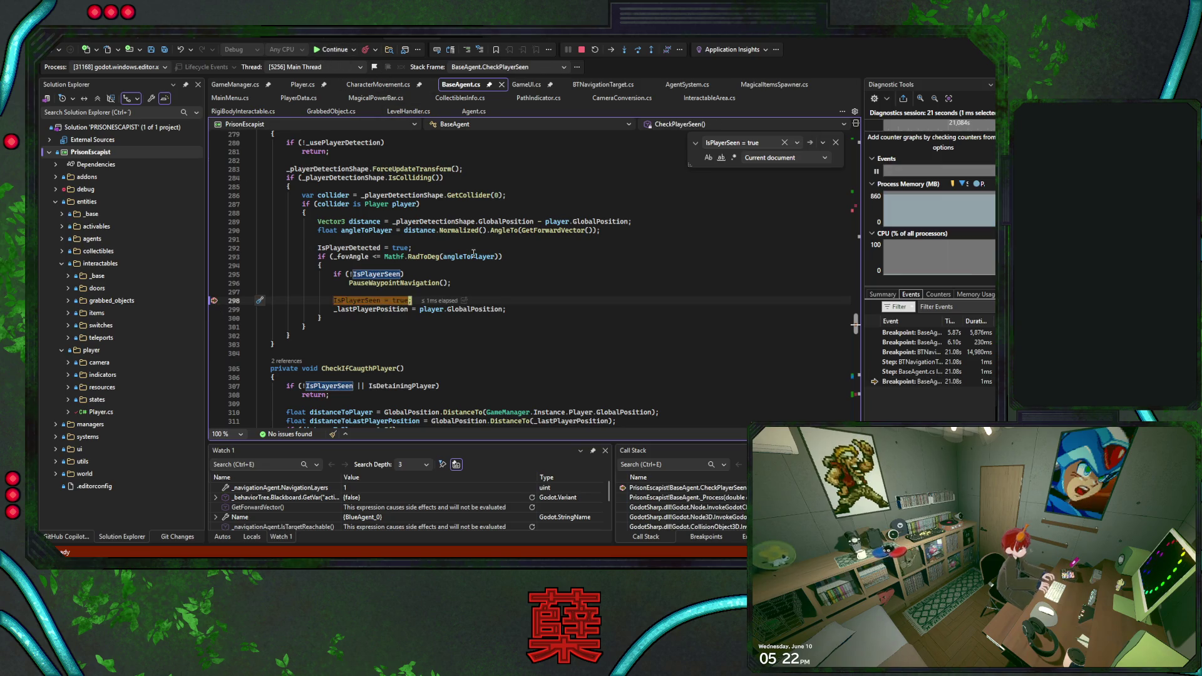
{"action": "left_click", "coordinate": [333, 50]}
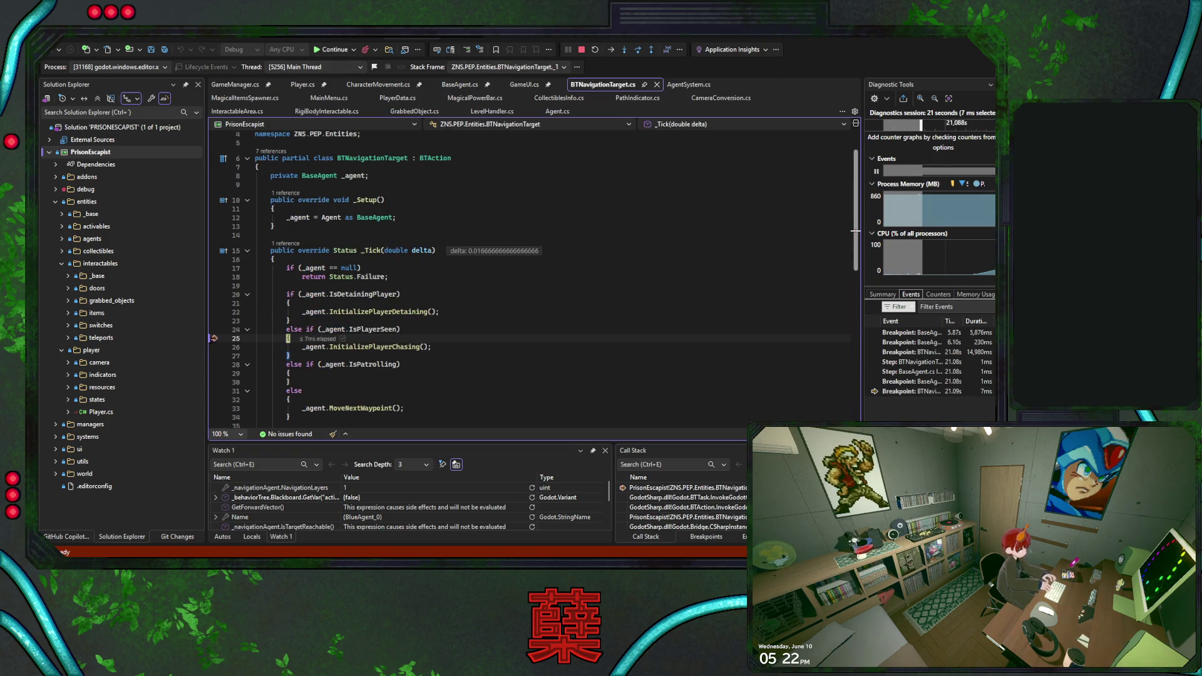
{"action": "left_click", "coordinate": [328, 50]}
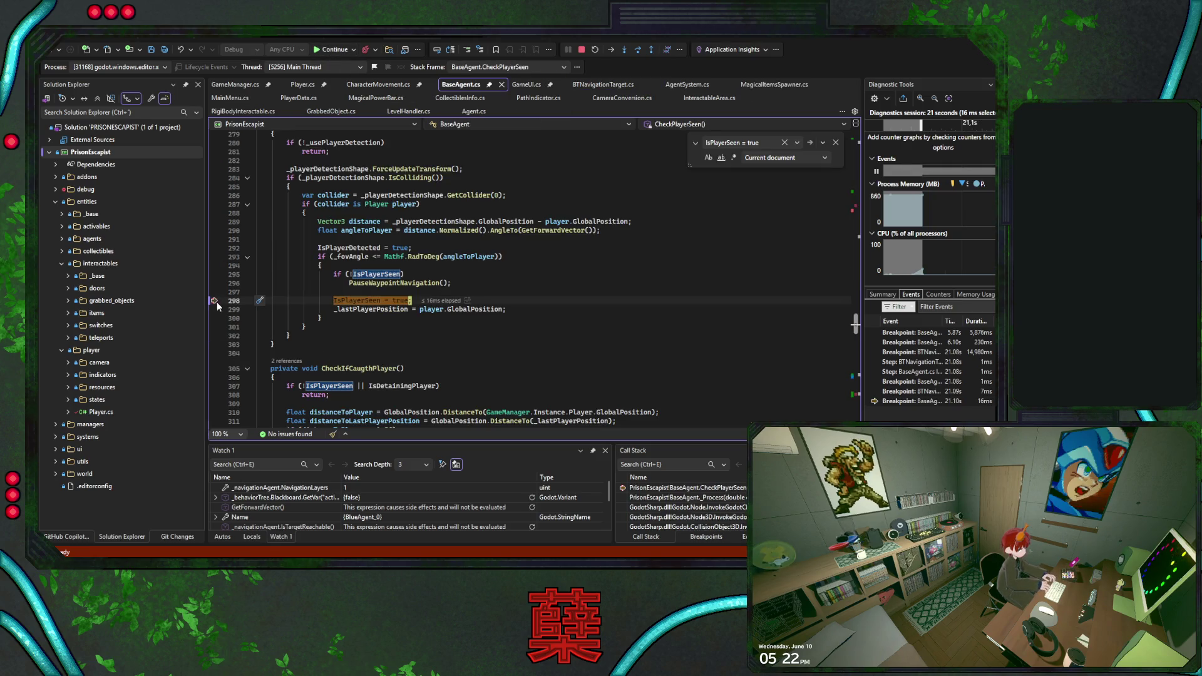
{"action": "left_click", "coordinate": [332, 50]}
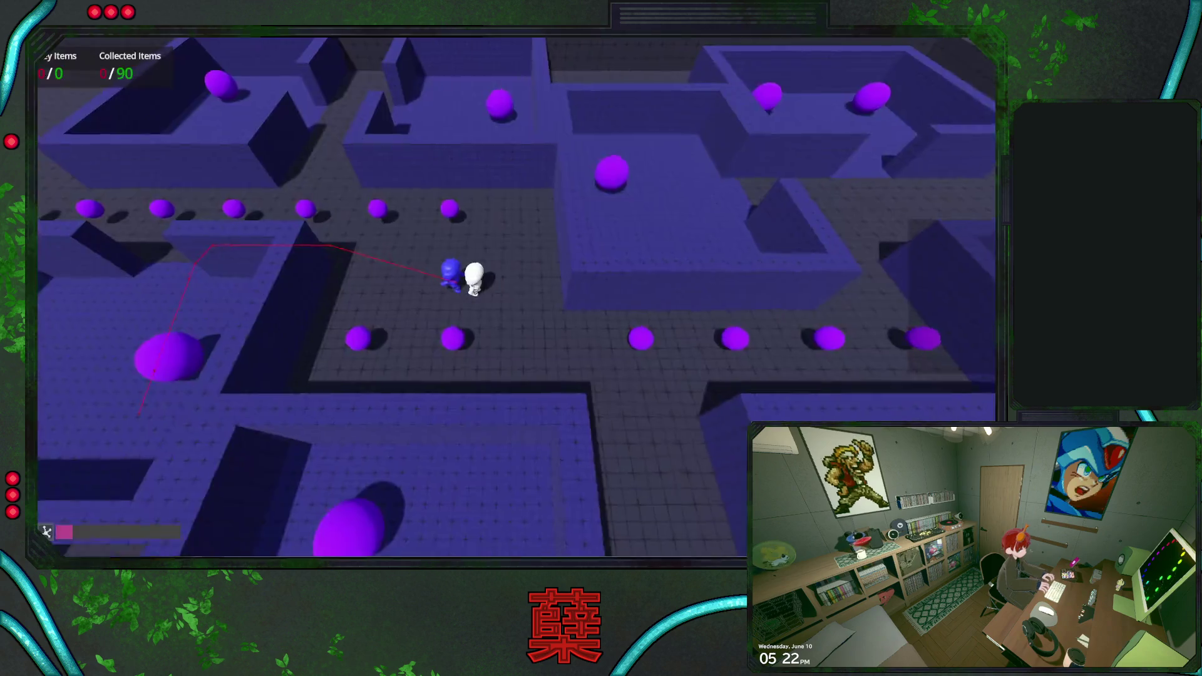
Walk the player down, then remove the line 111 breakpoint in BaseAgent.cs.
{"action": "key", "text": "s"}
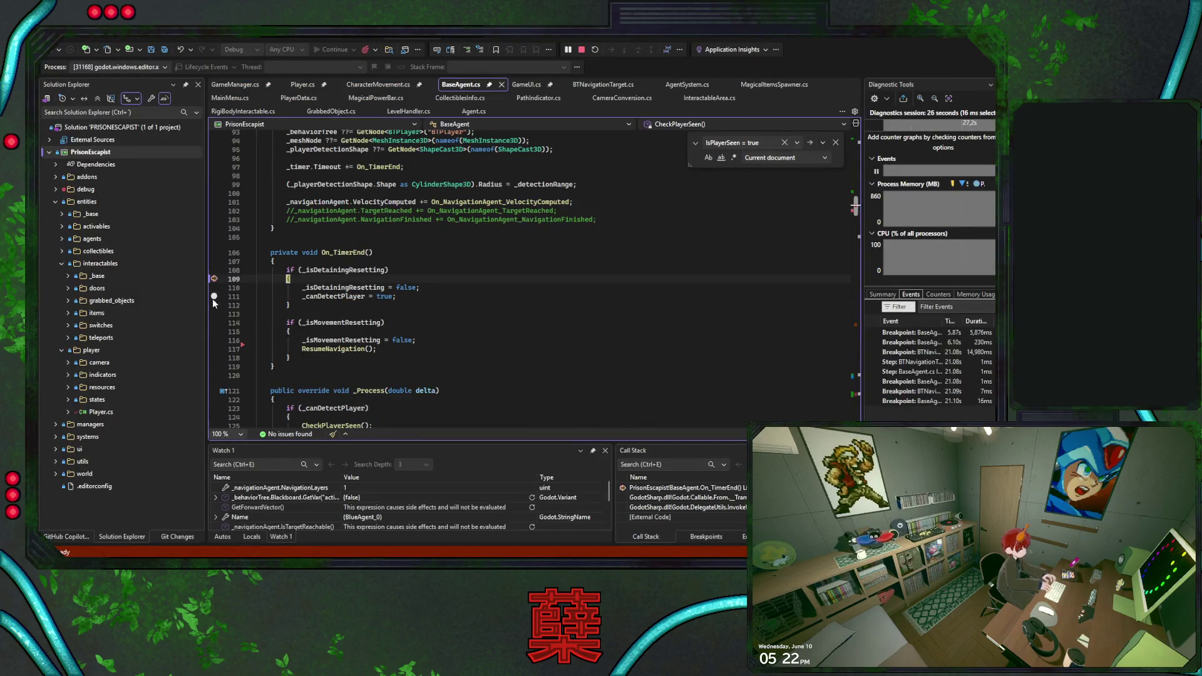
{"action": "left_click", "coordinate": [472, 274]}
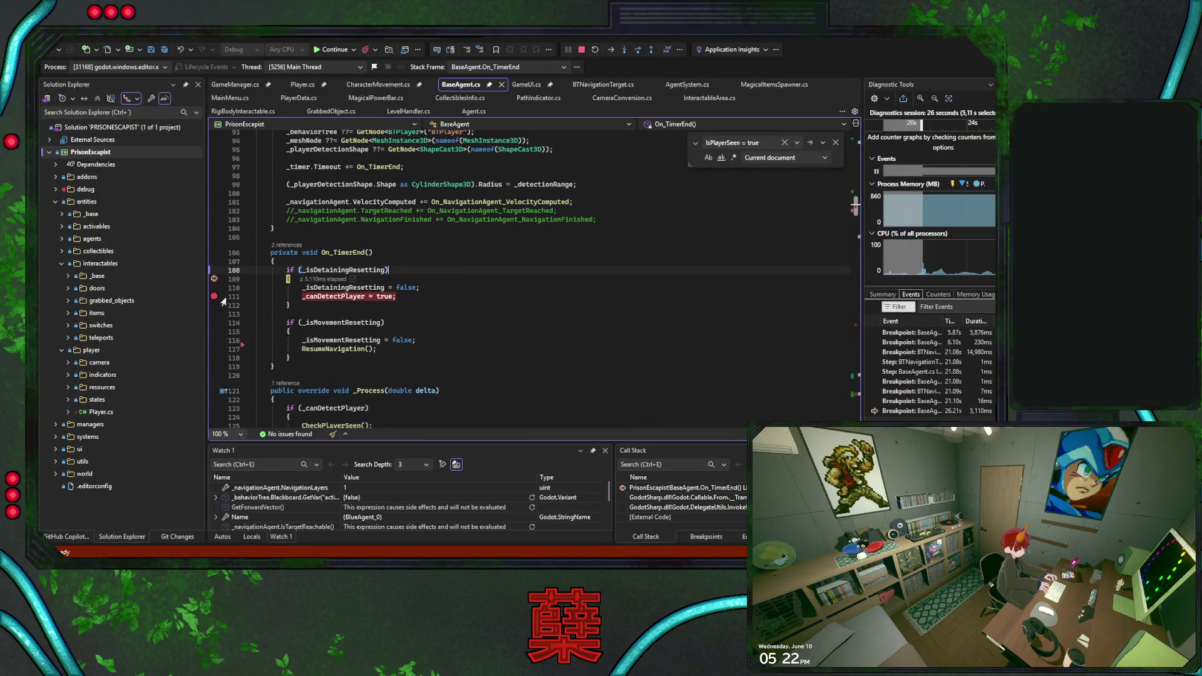
{"action": "left_click", "coordinate": [214, 296]}
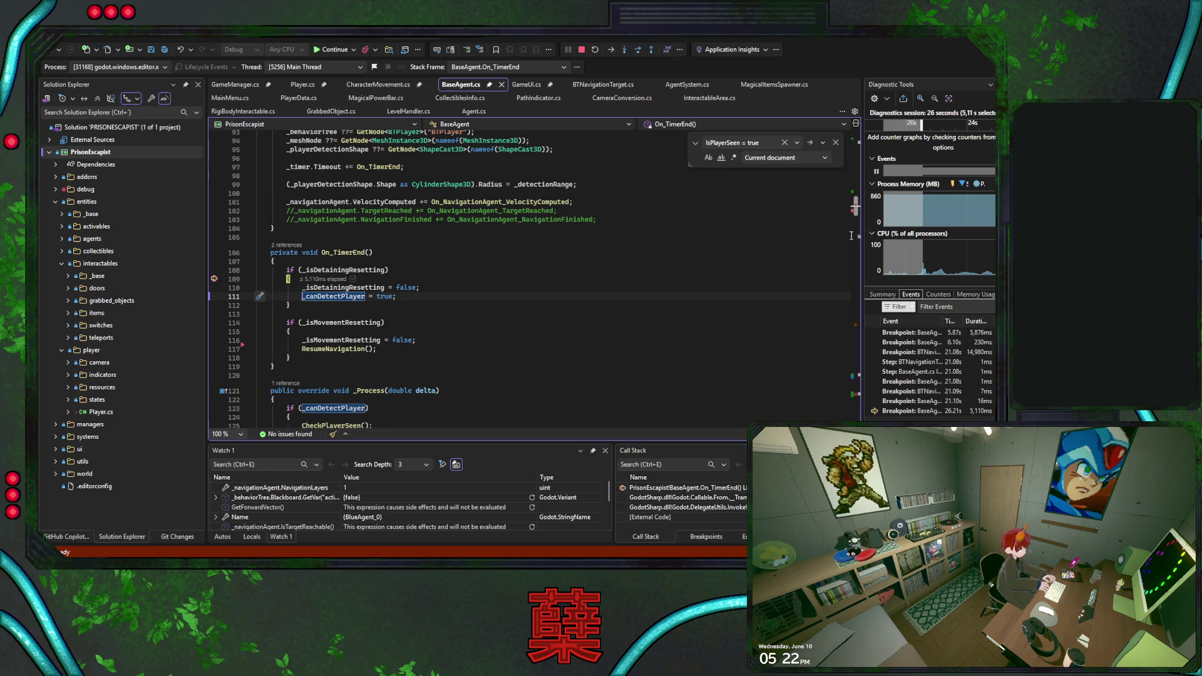
{"action": "key", "text": "ctrl+Tab"}
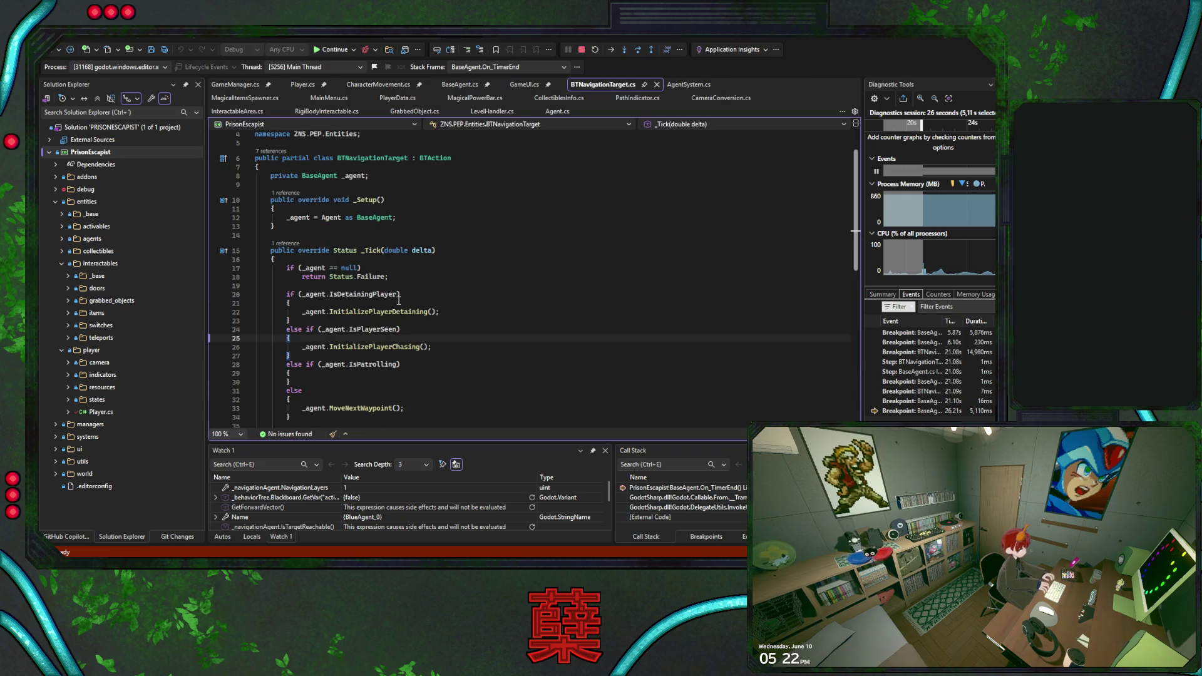
{"action": "key", "text": "ctrl+Tab"}
Put a breakpoint on line 298, where IsPlayerSeen is set true.
{"action": "scroll", "coordinate": [470, 250], "scroll_direction": "up", "scroll_amount": 15}
{"action": "scroll", "coordinate": [469, 250], "scroll_direction": "down", "scroll_amount": 20}
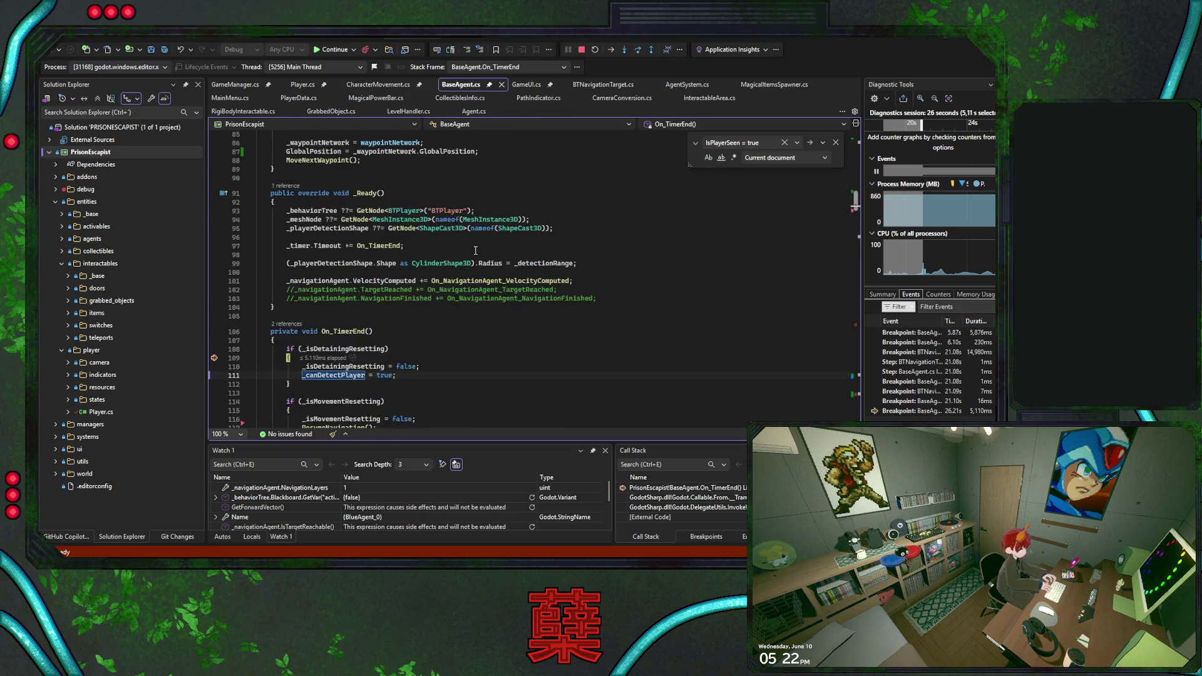
{"action": "scroll", "coordinate": [453, 261], "scroll_direction": "down", "scroll_amount": 12}
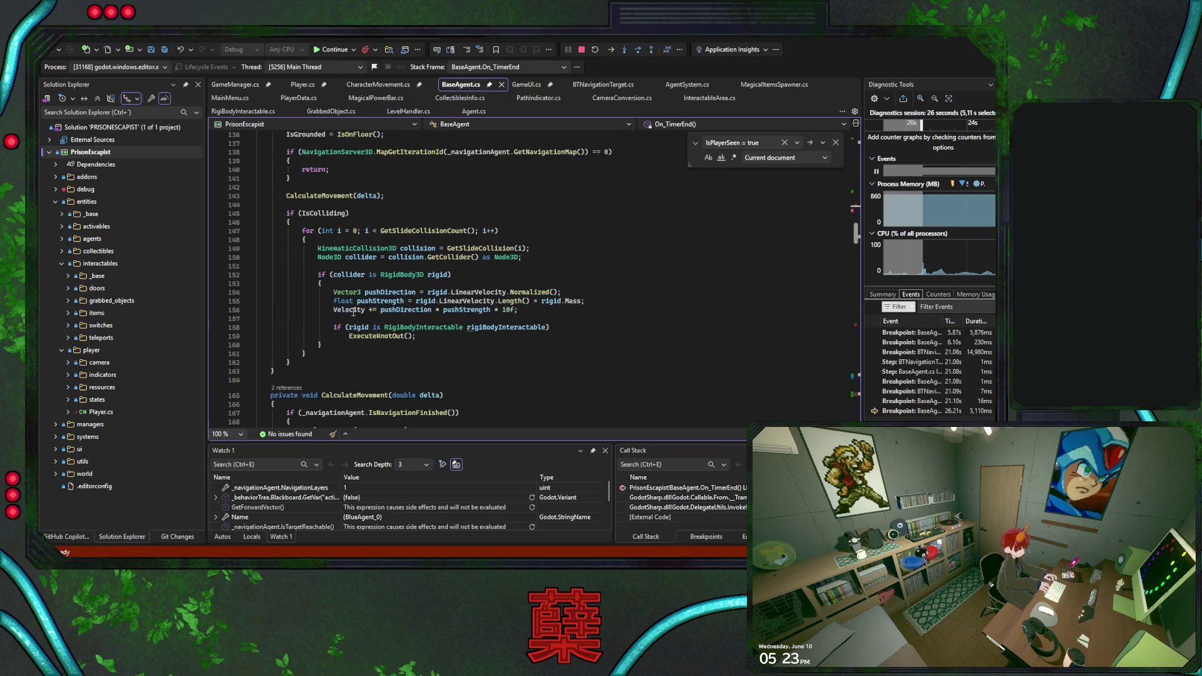
{"action": "scroll", "coordinate": [432, 304], "scroll_direction": "down", "scroll_amount": 20}
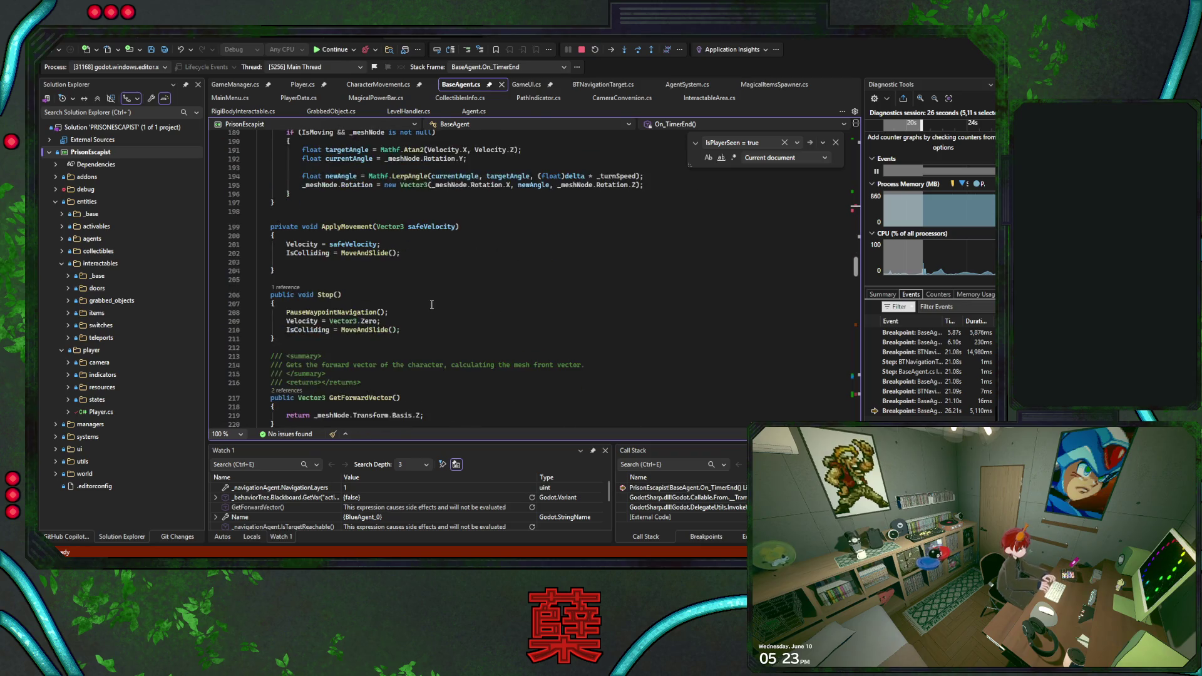
{"action": "scroll", "coordinate": [431, 304], "scroll_direction": "down", "scroll_amount": 5}
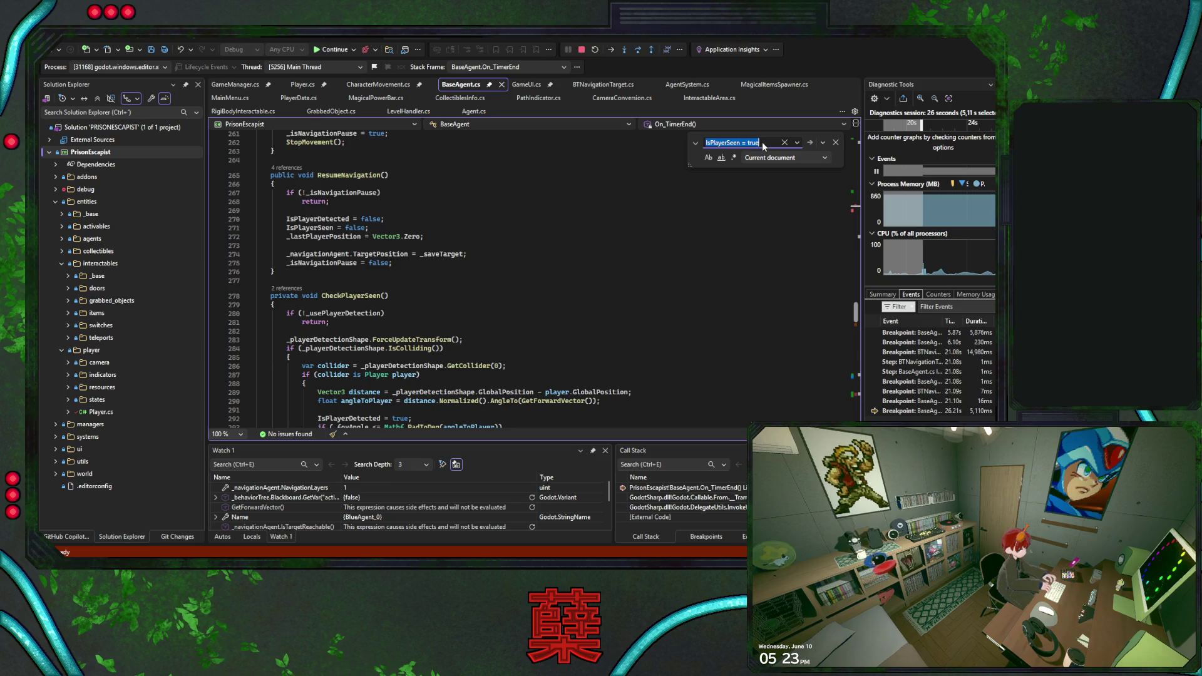
{"action": "key", "text": "Return"}
{"action": "key", "text": "F9"}
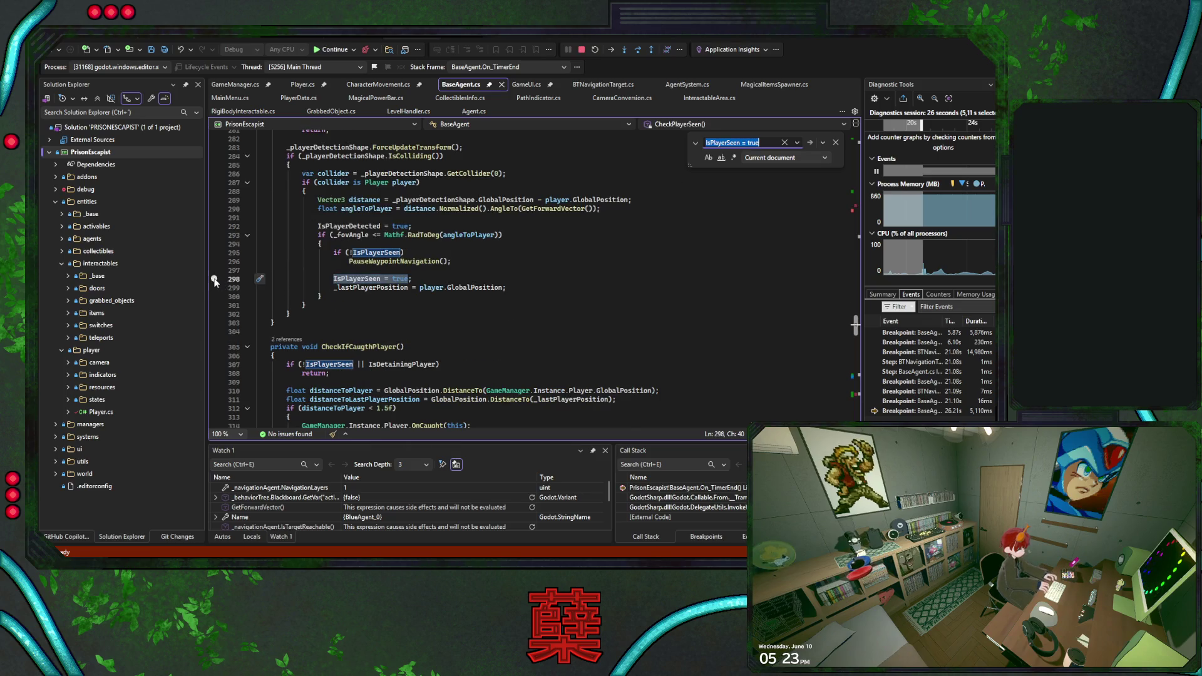
Resume until the breakpoint hits, re-evaluate the blackboard watch, and stop debugging.
{"action": "left_click", "coordinate": [330, 48]}
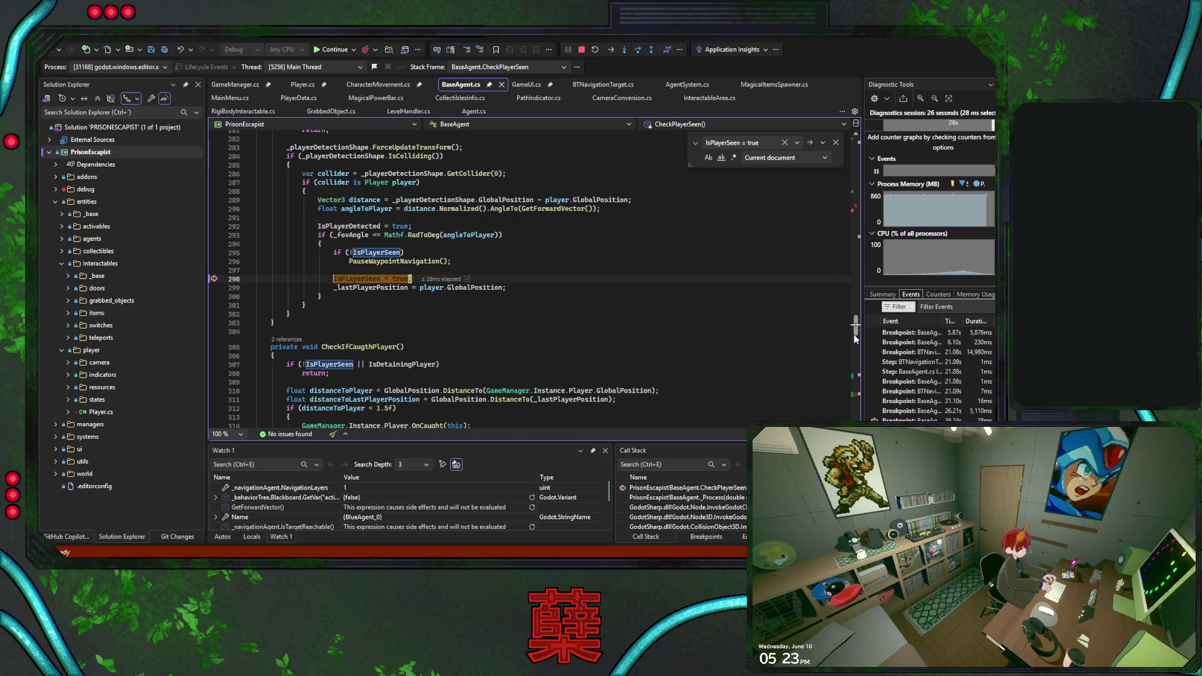
{"action": "scroll", "coordinate": [566, 335], "scroll_direction": "down", "scroll_amount": 12}
{"action": "scroll", "coordinate": [566, 331], "scroll_direction": "up", "scroll_amount": 5}
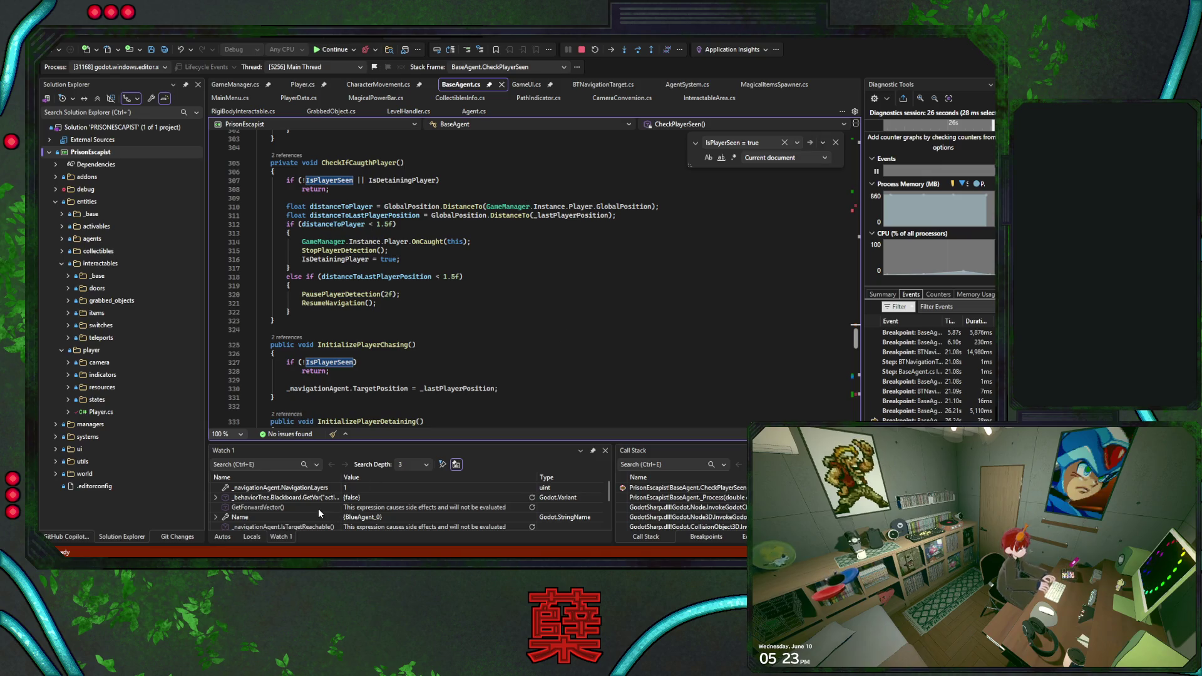
{"action": "left_click", "coordinate": [532, 497]}
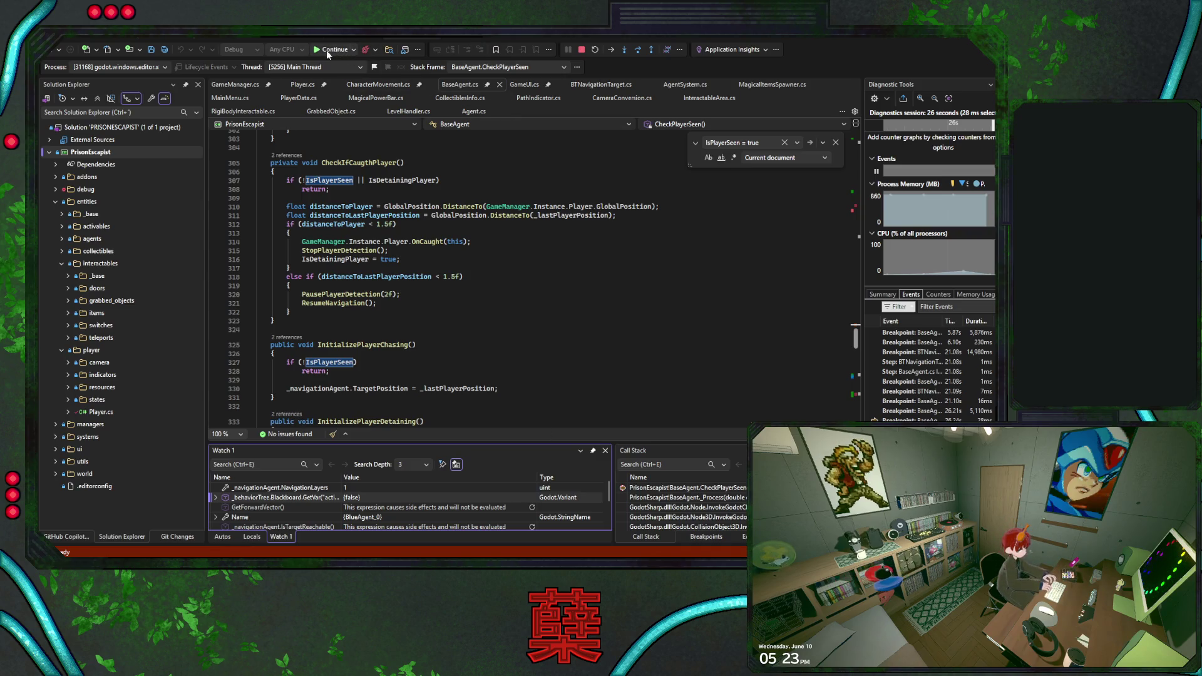
{"action": "left_click", "coordinate": [582, 50]}
Save the edited scripts and relaunch the game under the debugger.
{"action": "left_click", "coordinate": [493, 237]}
{"action": "key", "text": "ctrl+s"}
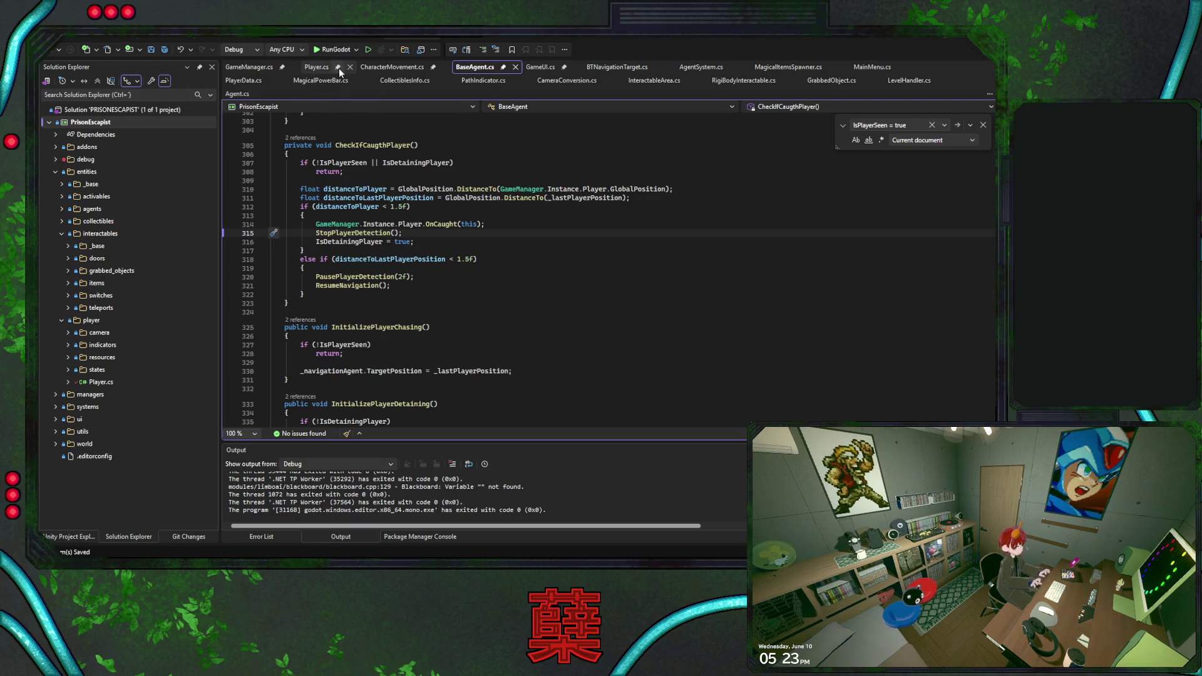
{"action": "left_click", "coordinate": [335, 50]}
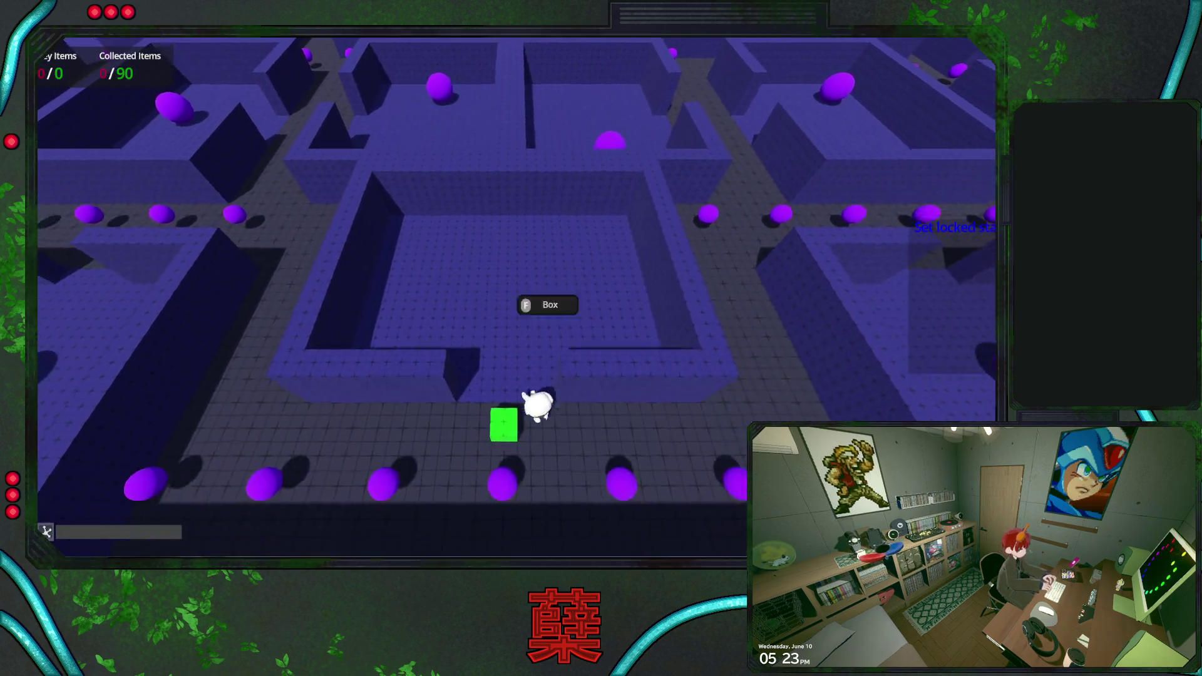
Walk the player until an agent spots them, re-check the watch, and stop debugging.
{"action": "key", "text": "w"}
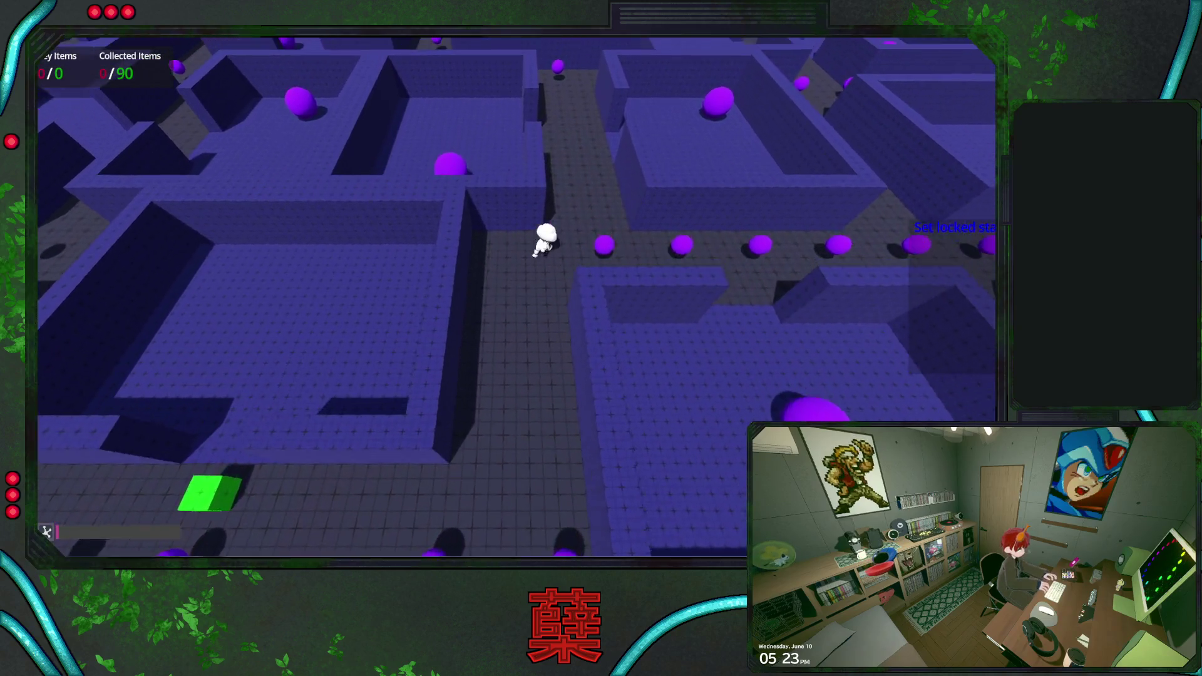
{"action": "key", "text": "a"}
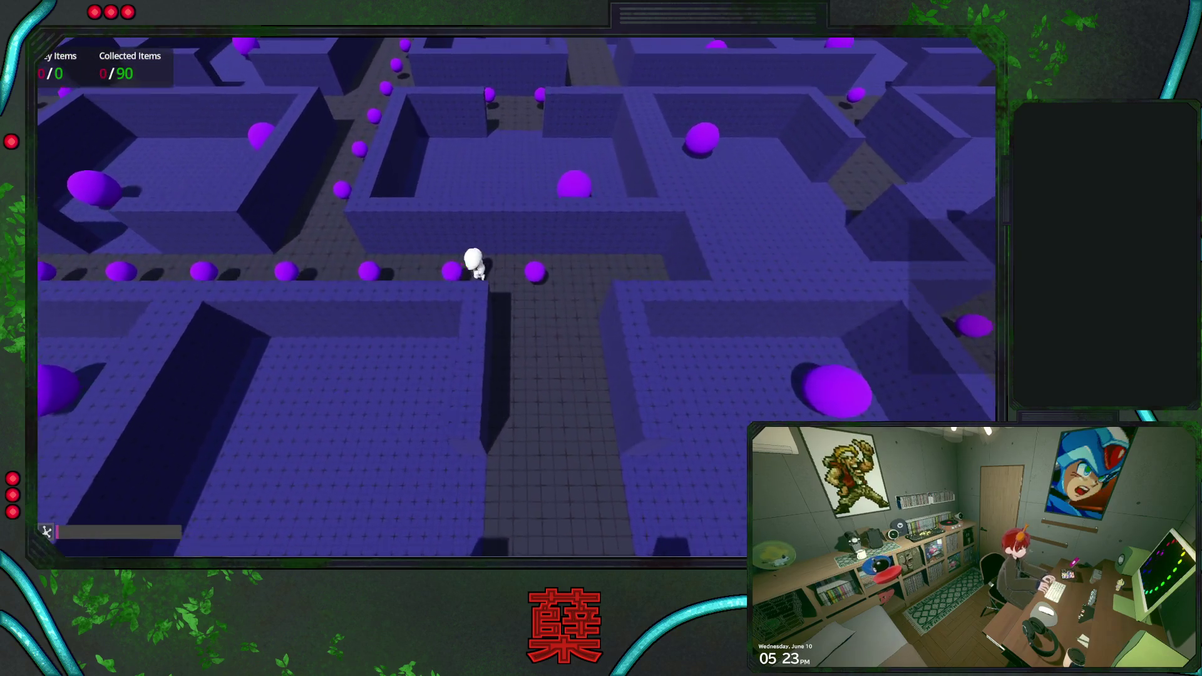
{"action": "key", "text": "w"}
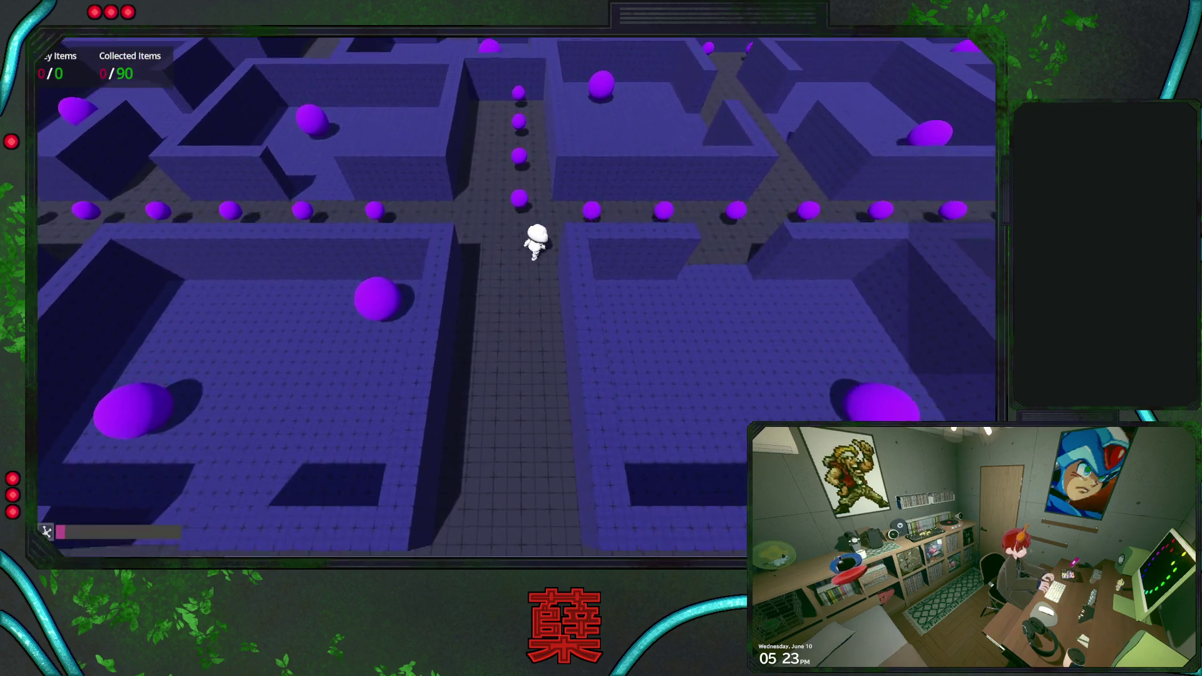
{"action": "key", "text": "w"}
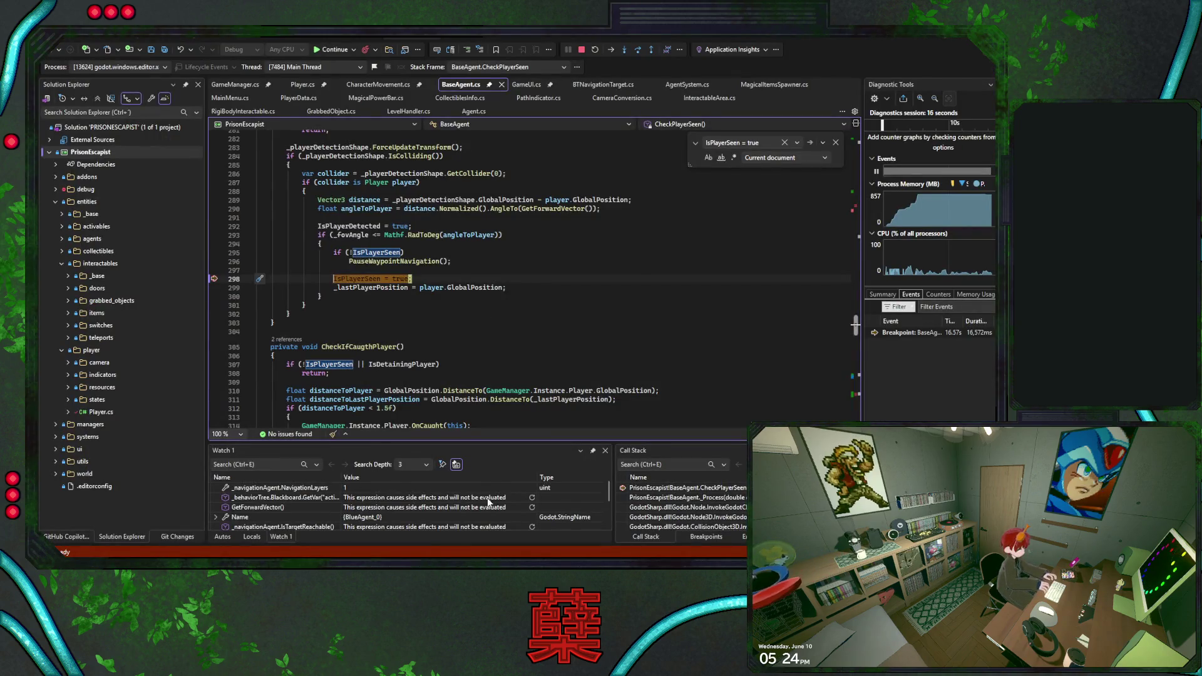
{"action": "left_click", "coordinate": [531, 498]}
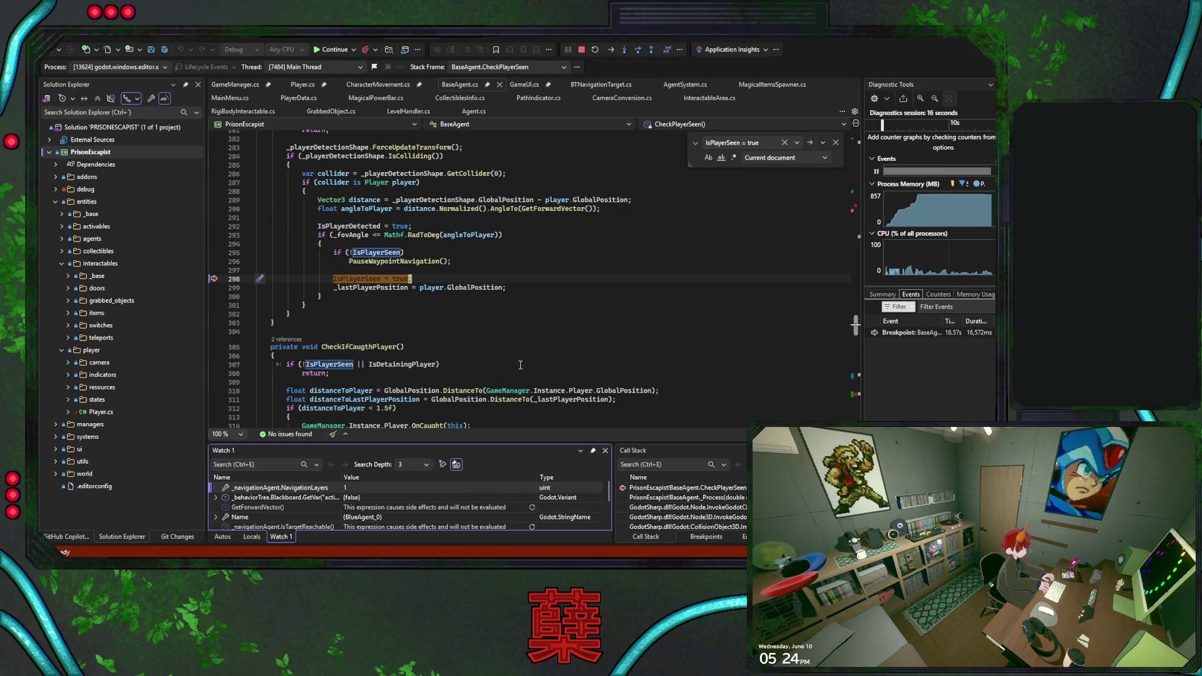
{"action": "key", "text": "shift+F5"}
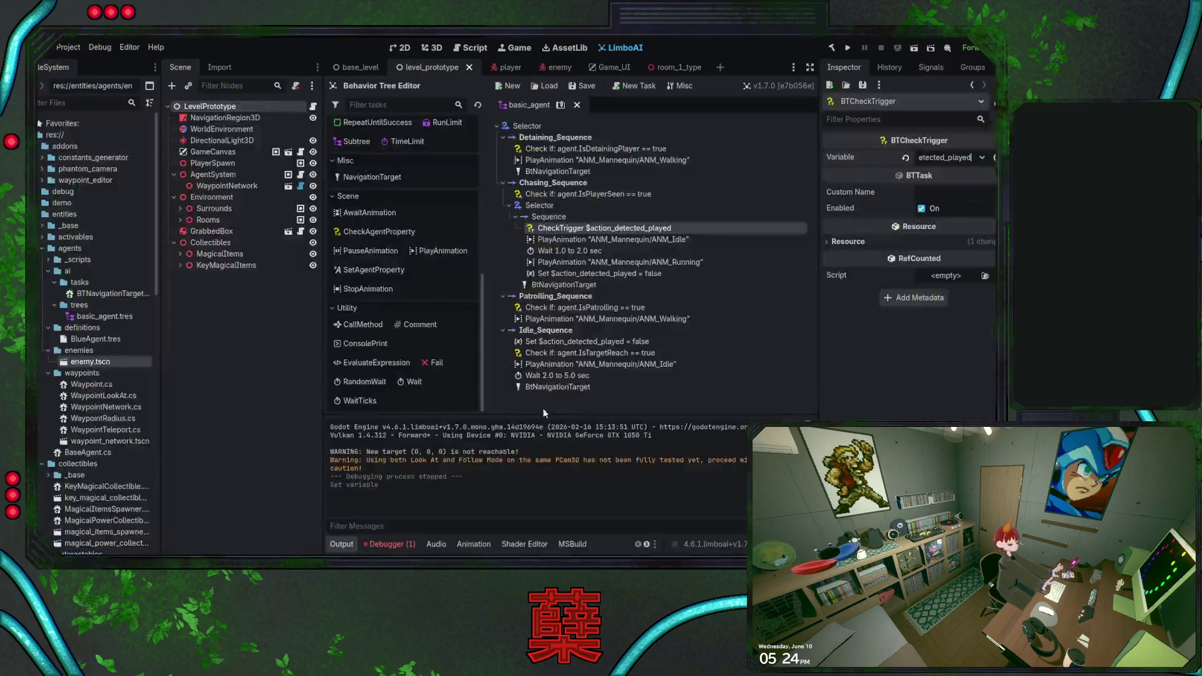
Switch Idle_Sequence's $action_detected_played task Value to true and save the tree.
{"action": "left_click", "coordinate": [560, 106]}
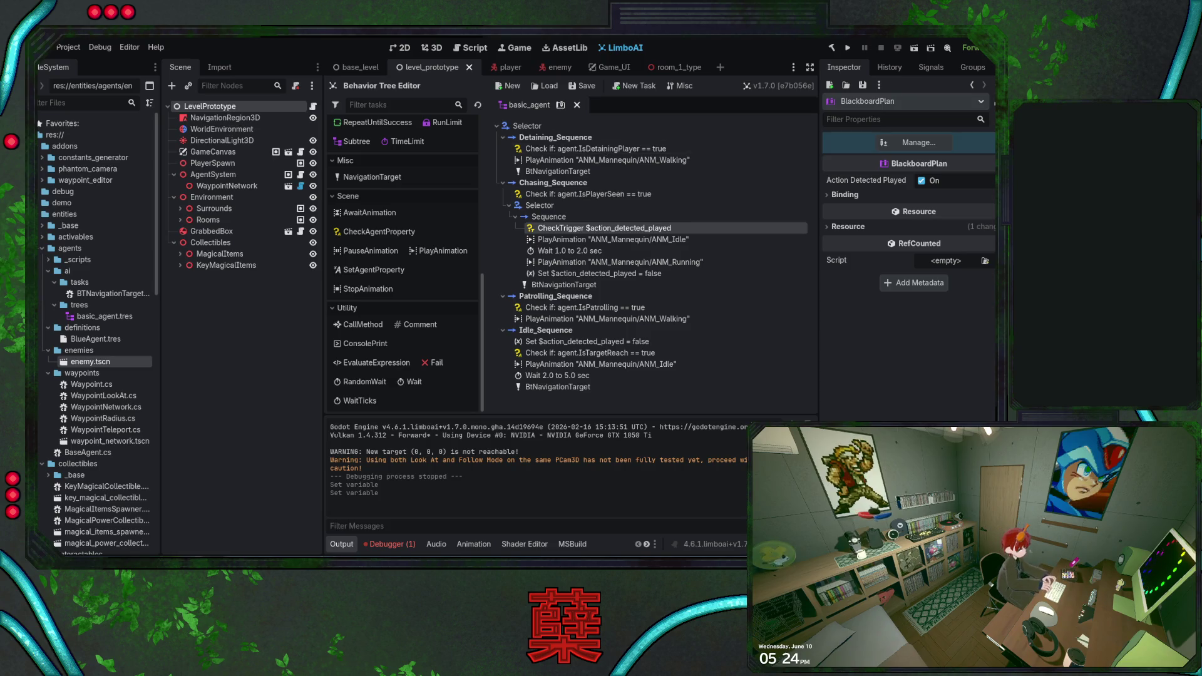
{"action": "key", "text": "alt+Tab"}
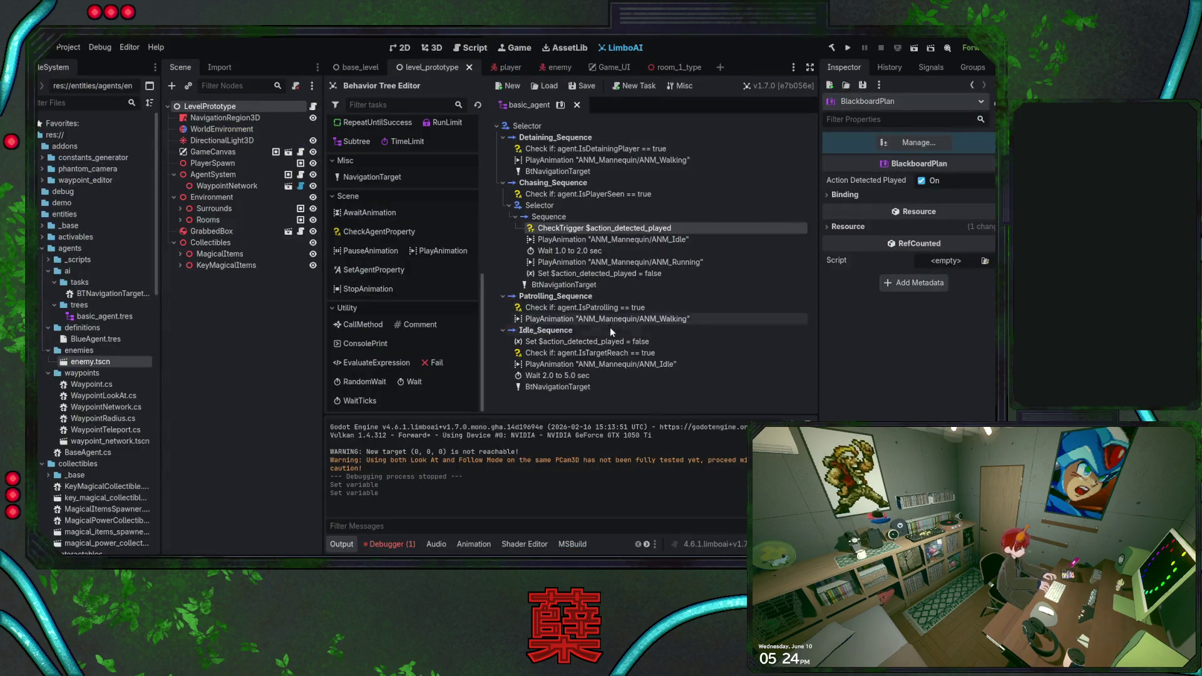
{"action": "left_click", "coordinate": [616, 342]}
{"action": "left_click", "coordinate": [937, 173]}
{"action": "key", "text": "ctrl+s"}
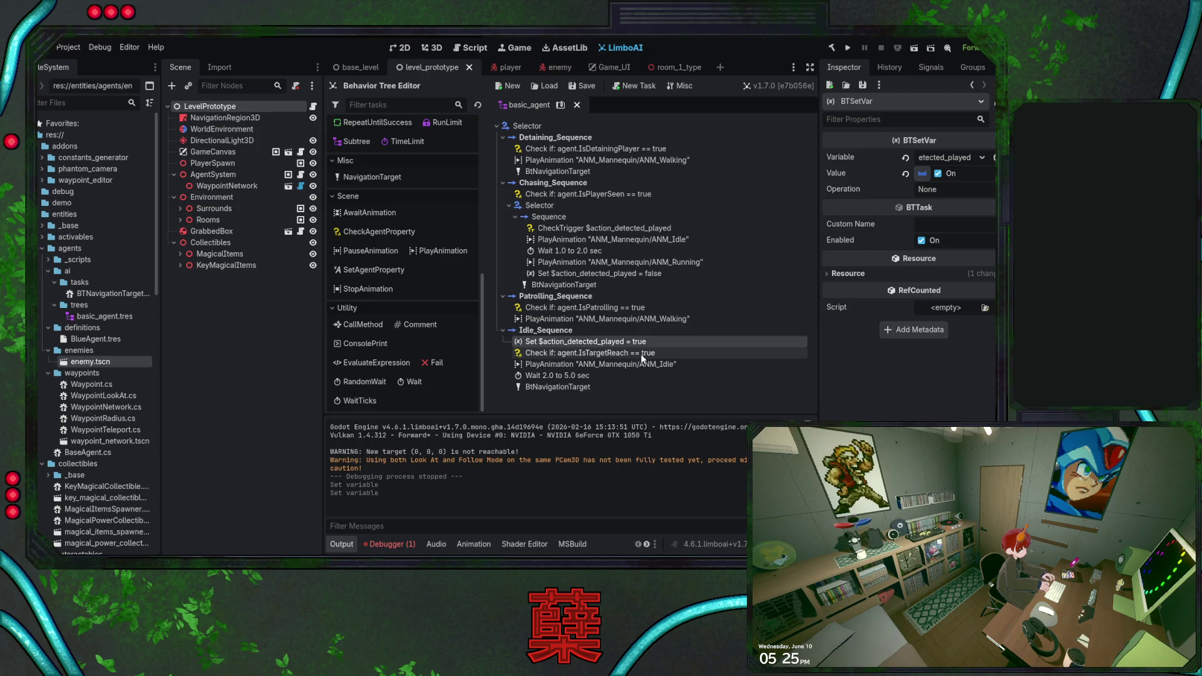
Paste the set-true task into Detaining_Sequence above BtNavigationTarget and run the project.
{"action": "left_click", "coordinate": [565, 137]}
{"action": "key", "text": "ctrl+v"}
{"action": "left_click_drag", "start_coordinate": [561, 183], "coordinate": [565, 166]}
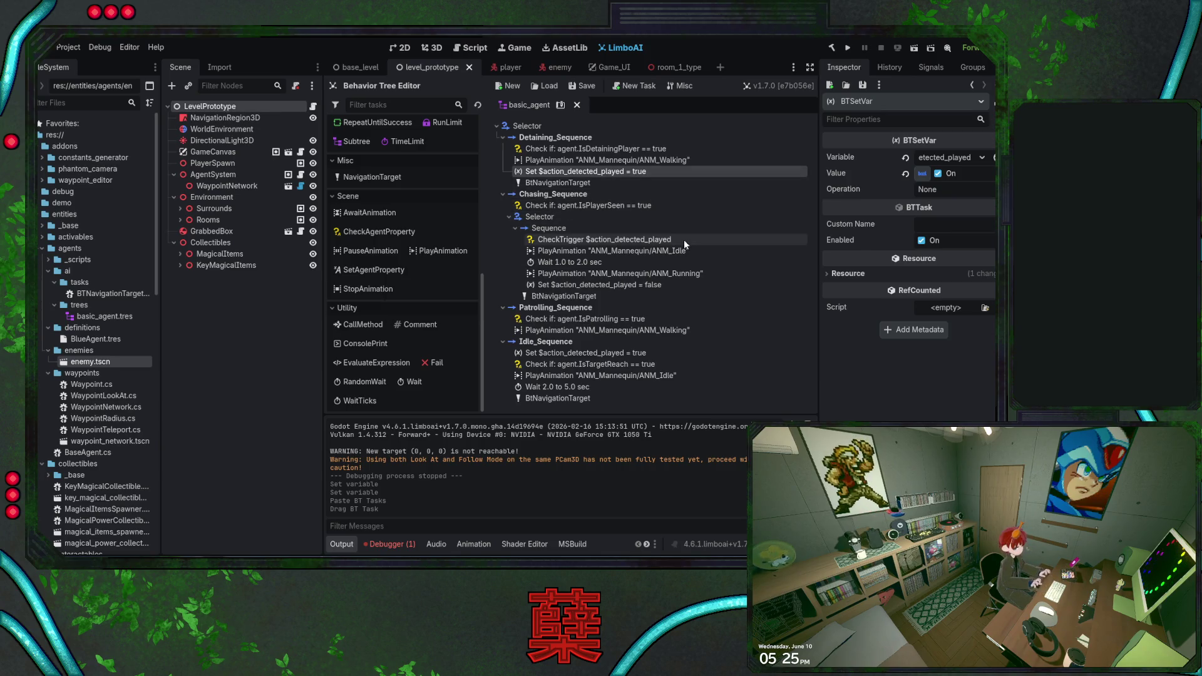
{"action": "left_click", "coordinate": [848, 48]}
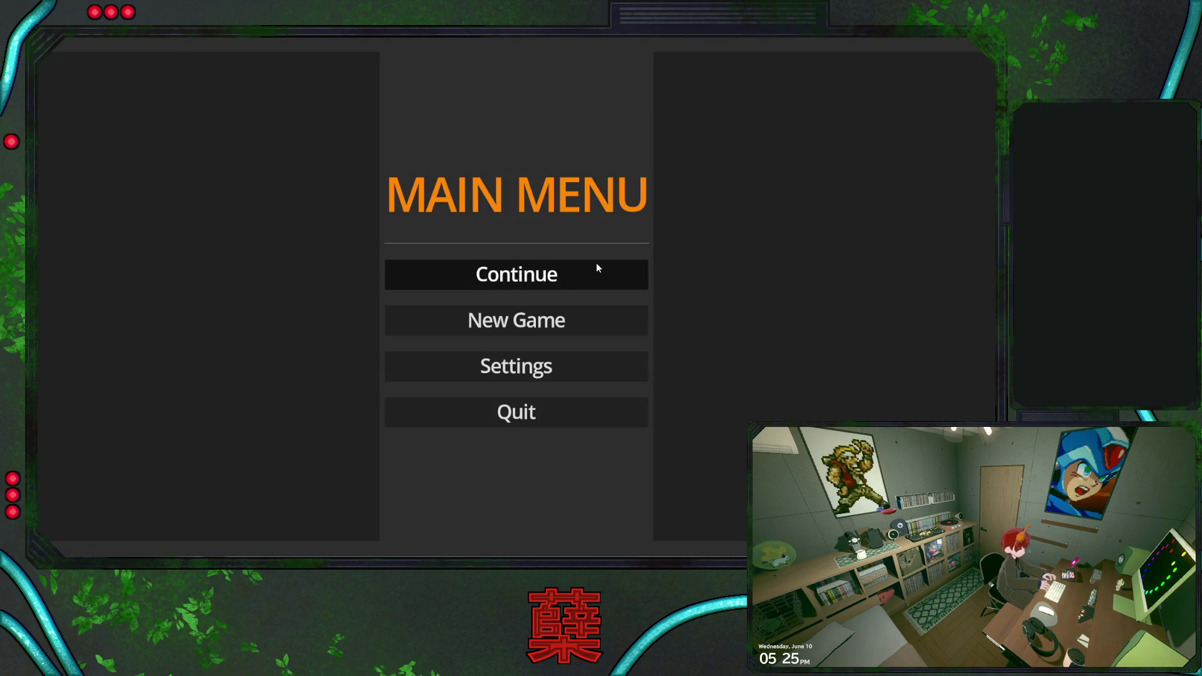
Continue the saved game and walk the player through the maze away from the guard.
{"action": "left_click", "coordinate": [596, 261]}
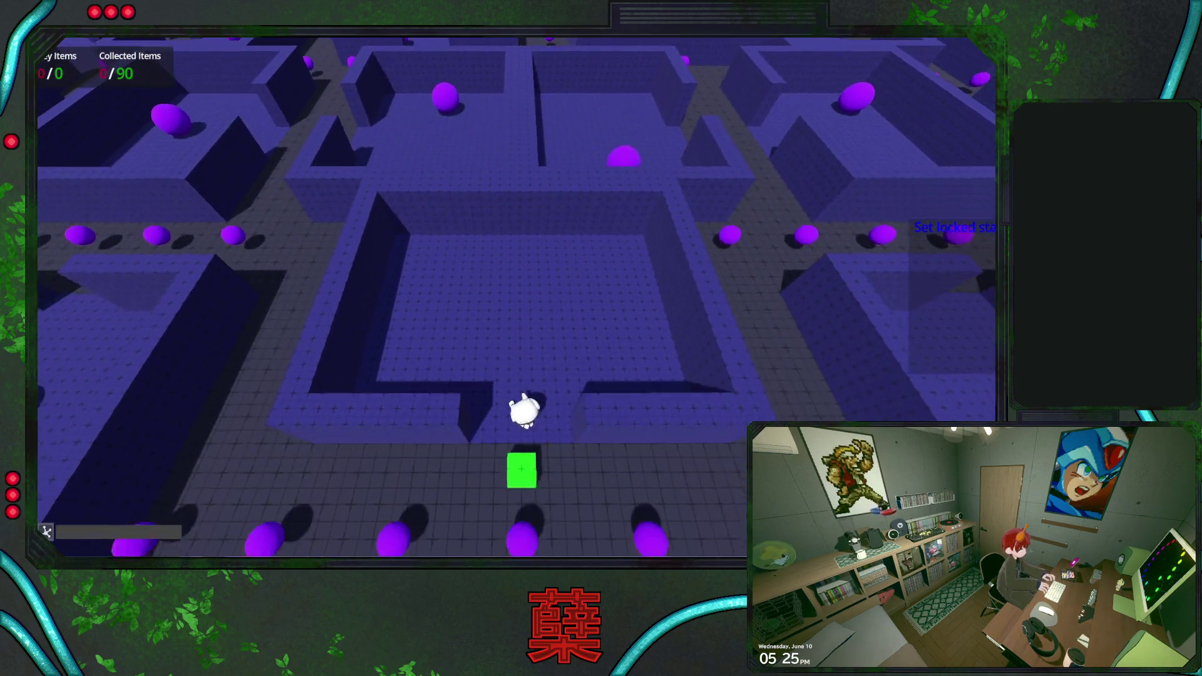
{"action": "key", "text": "w"}
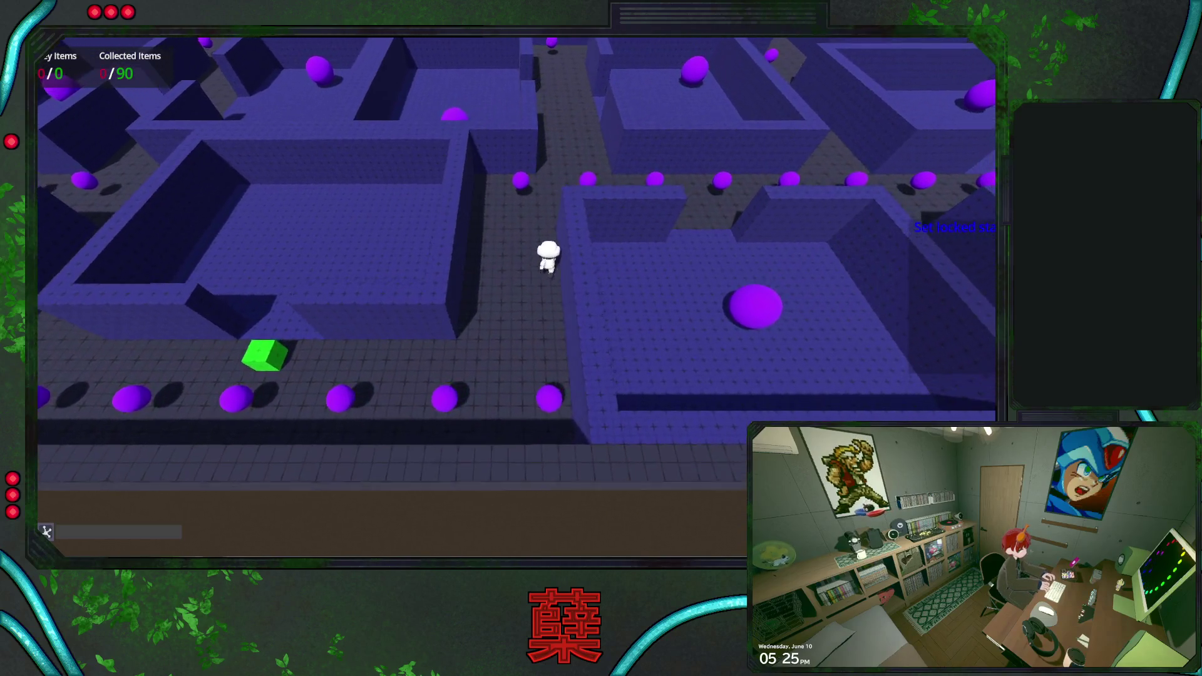
{"action": "key", "text": "w"}
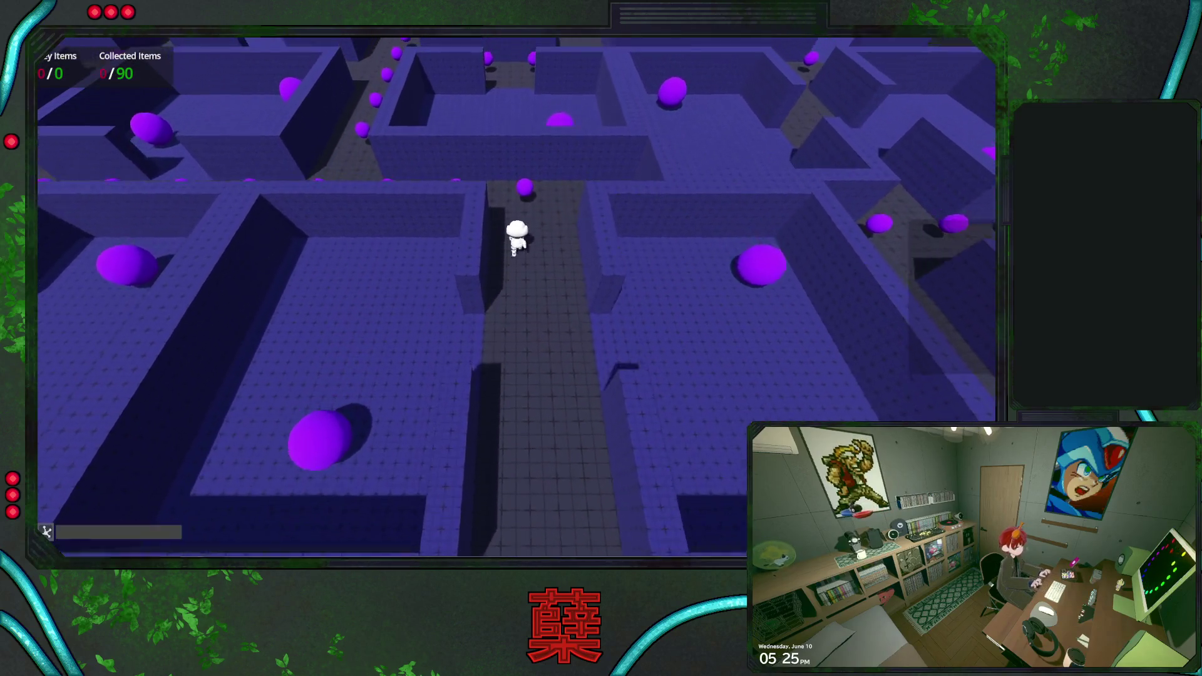
{"action": "key", "text": "w"}
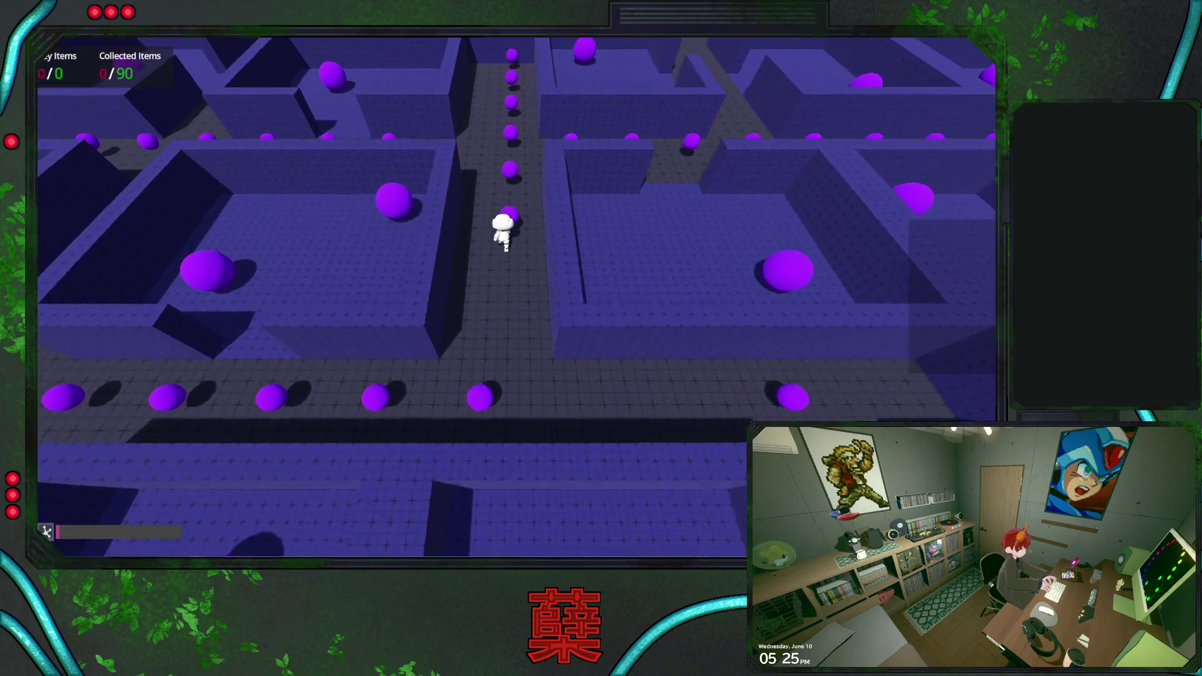
{"action": "key", "text": "w"}
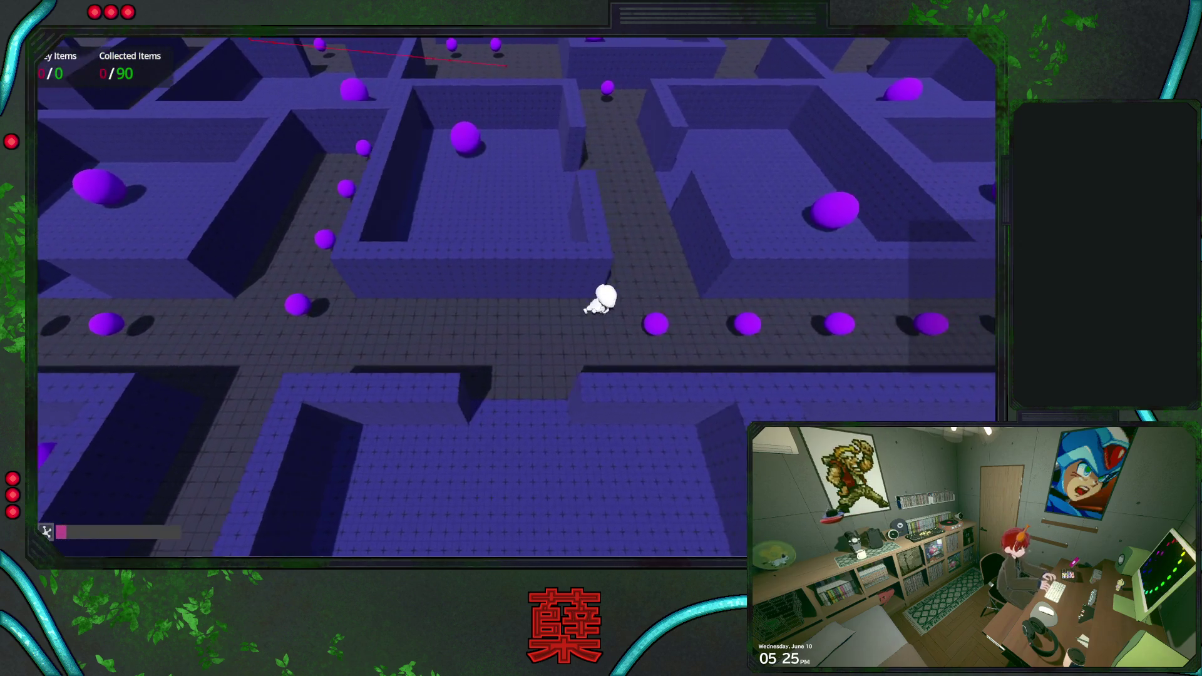
{"action": "key", "text": "w"}
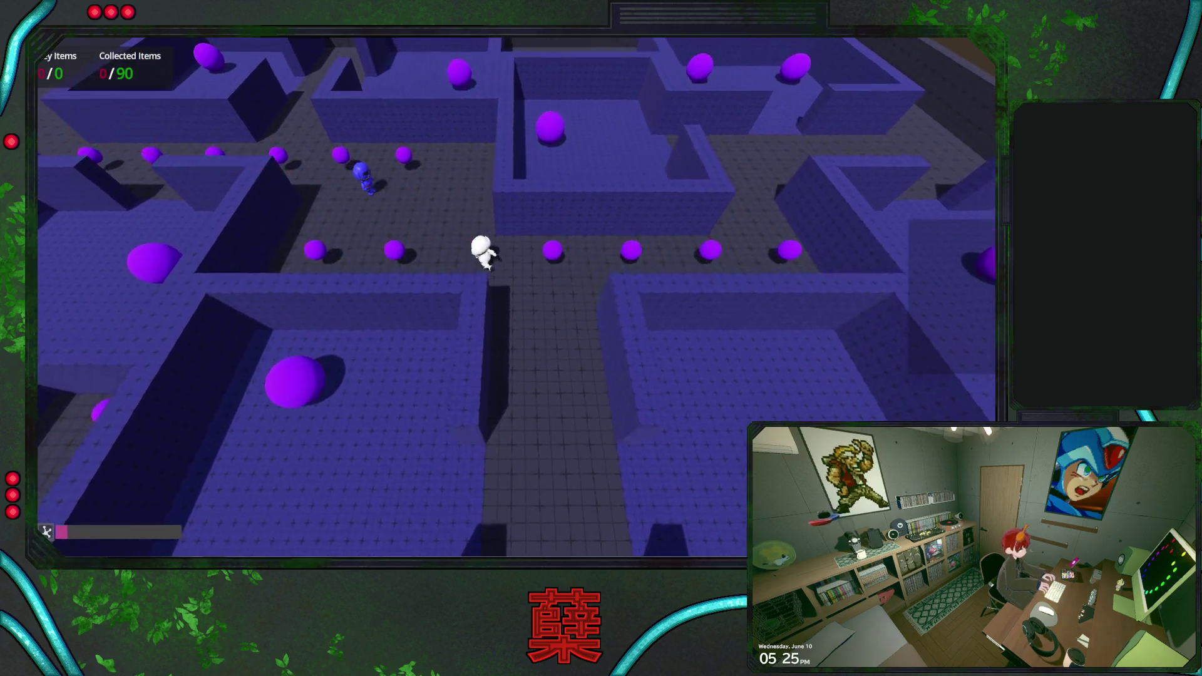
{"action": "key", "text": "d"}
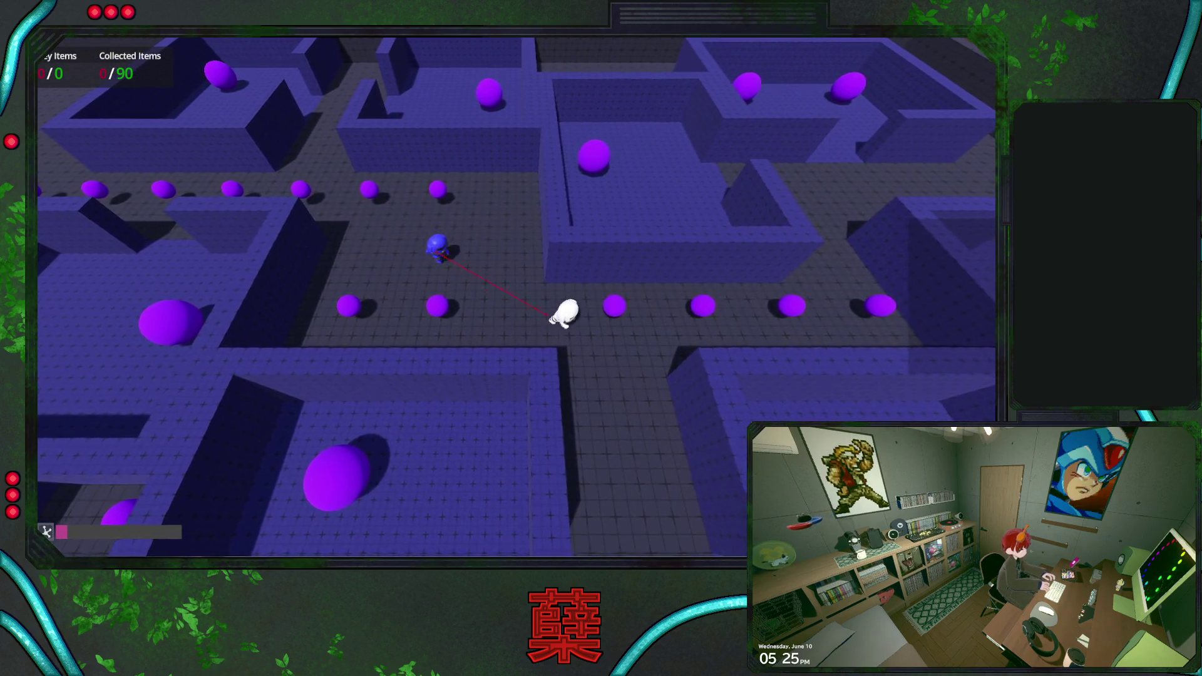
{"action": "key", "text": "s"}
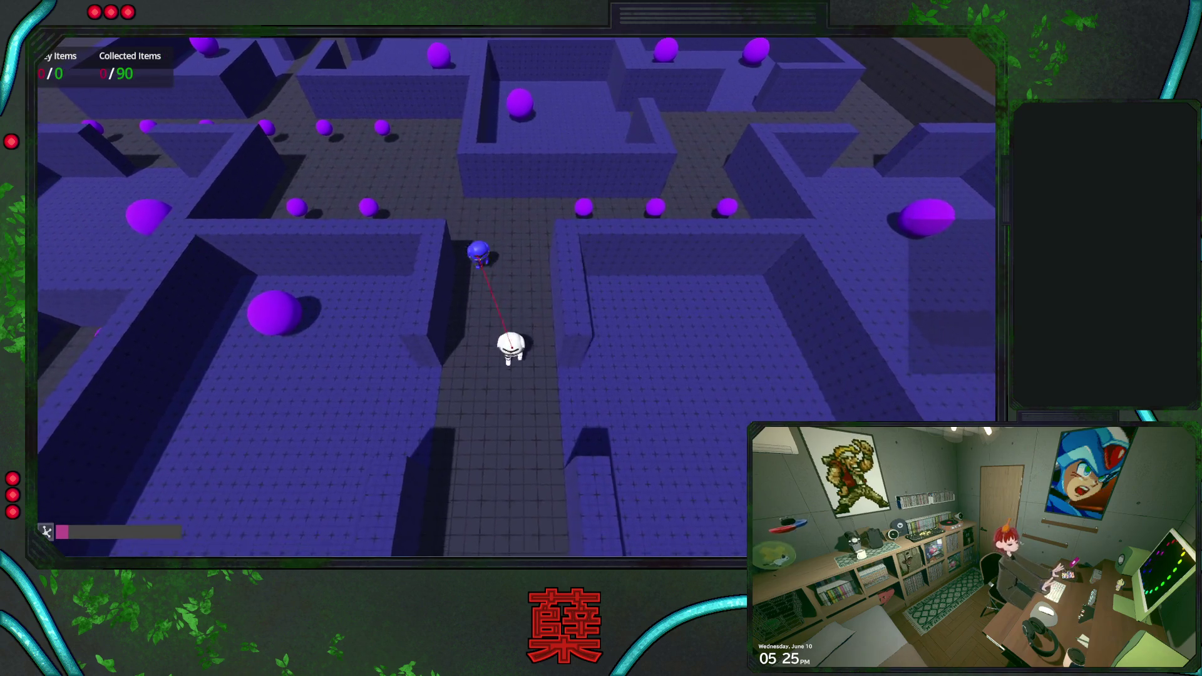
{"action": "key", "text": "s"}
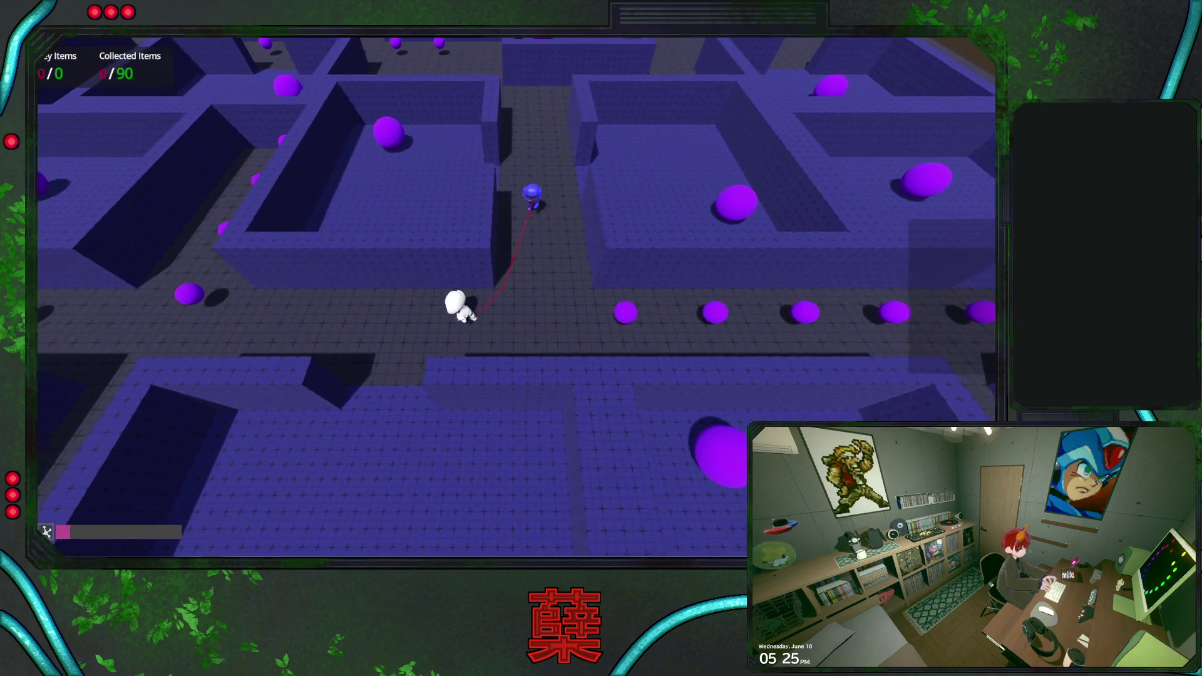
{"action": "key", "text": "s"}
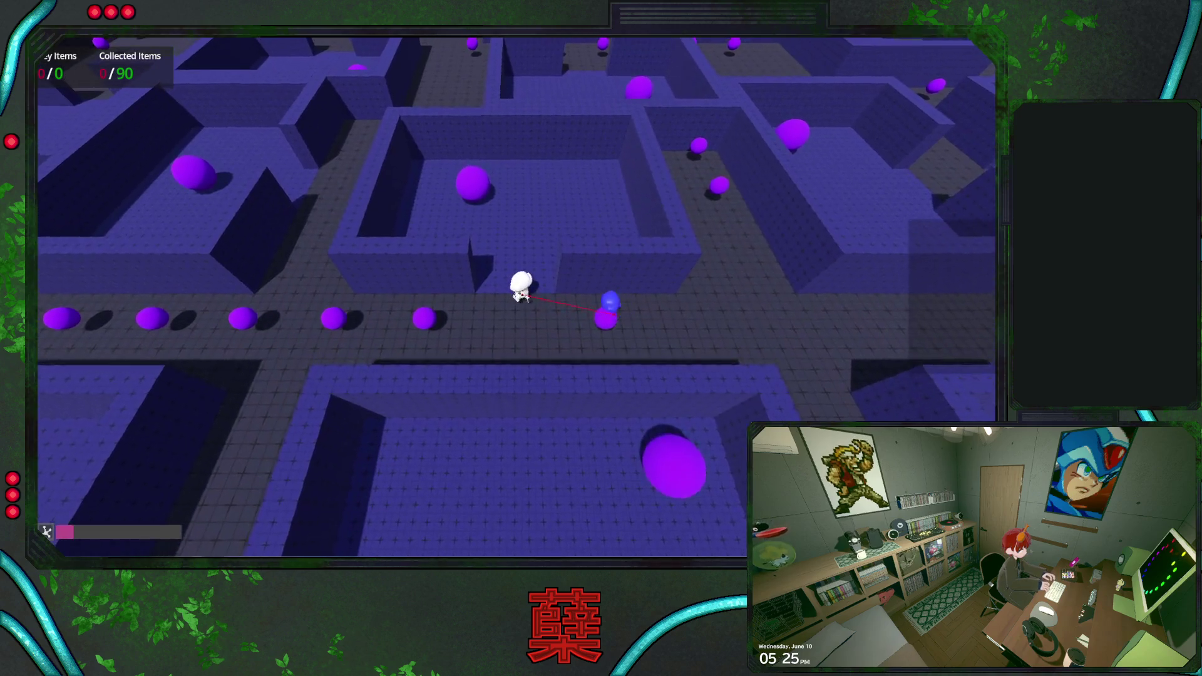
Walk past the guard along the orb-lined corridors, then pause and exit the game.
{"action": "key", "text": "d"}
{"action": "key", "text": "a"}
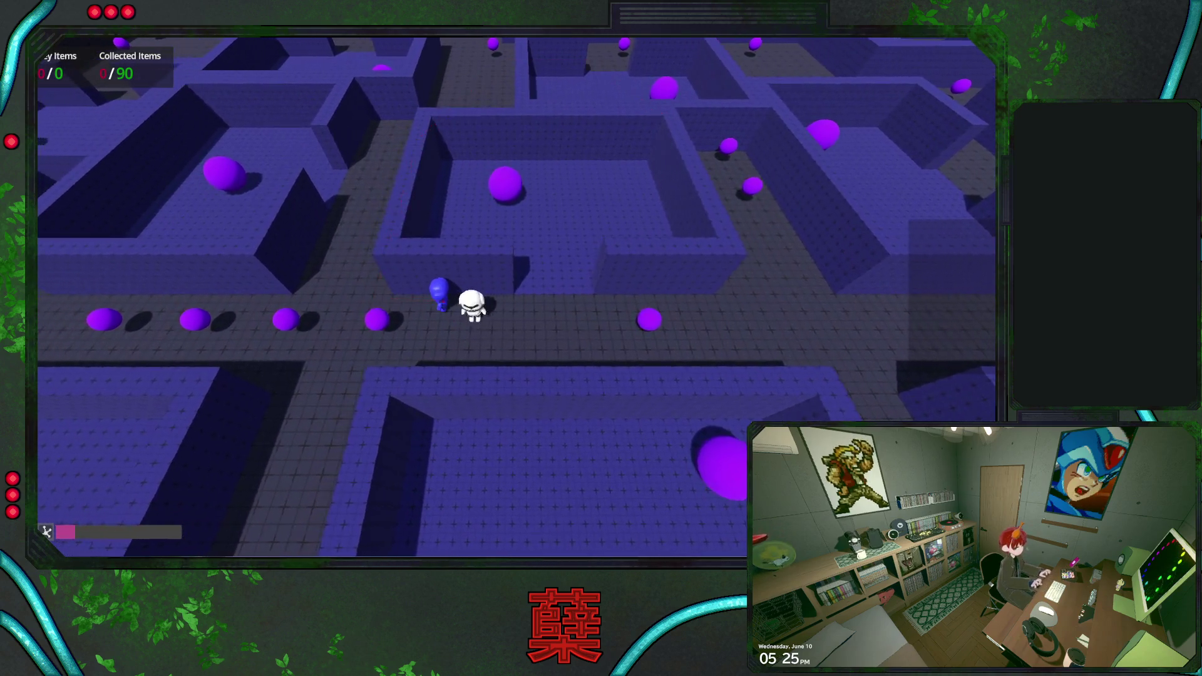
{"action": "key", "text": "d"}
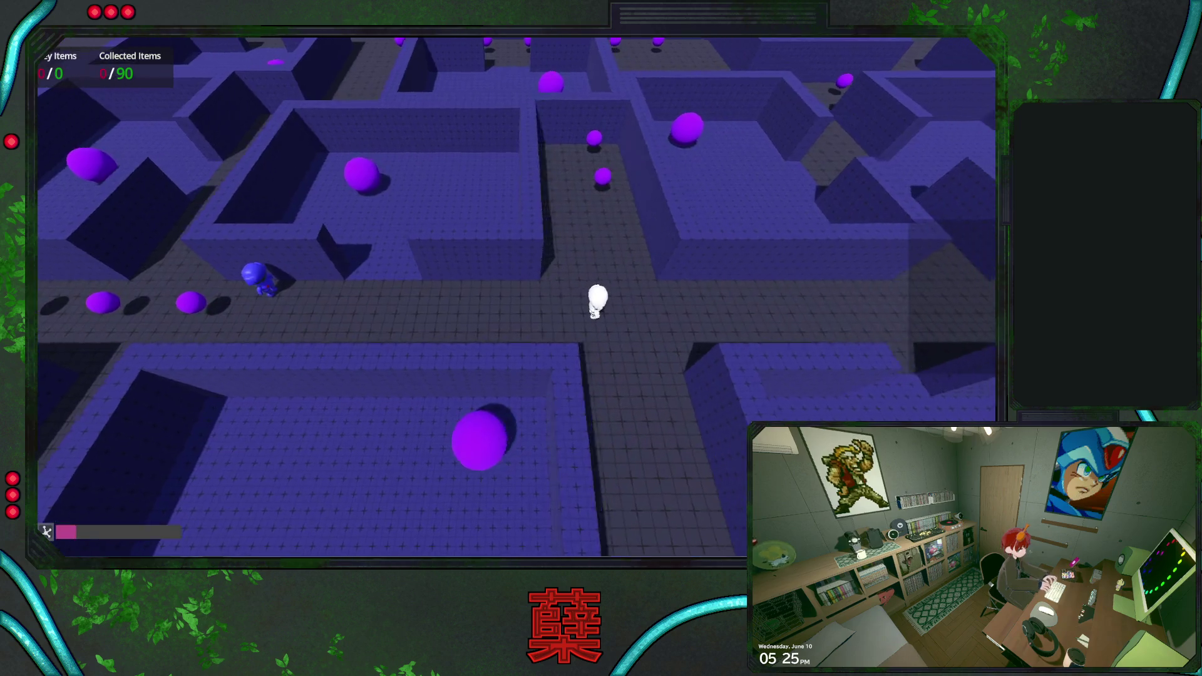
{"action": "key", "text": "s"}
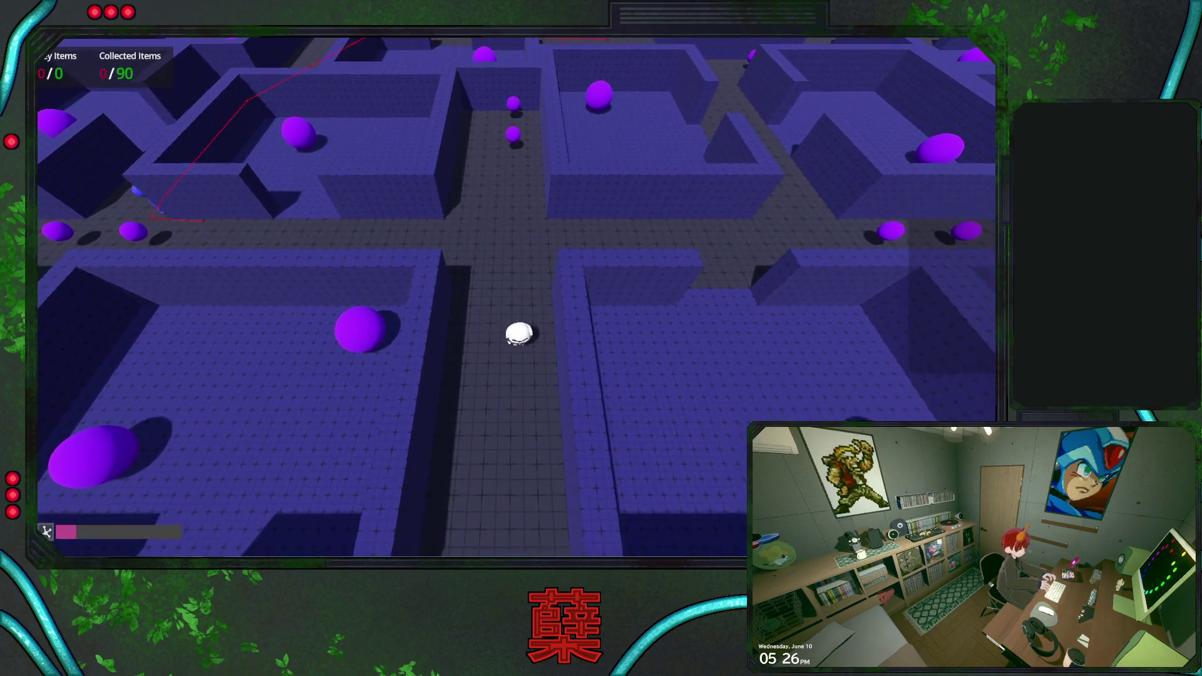
{"action": "key", "text": "w"}
{"action": "key", "text": "d"}
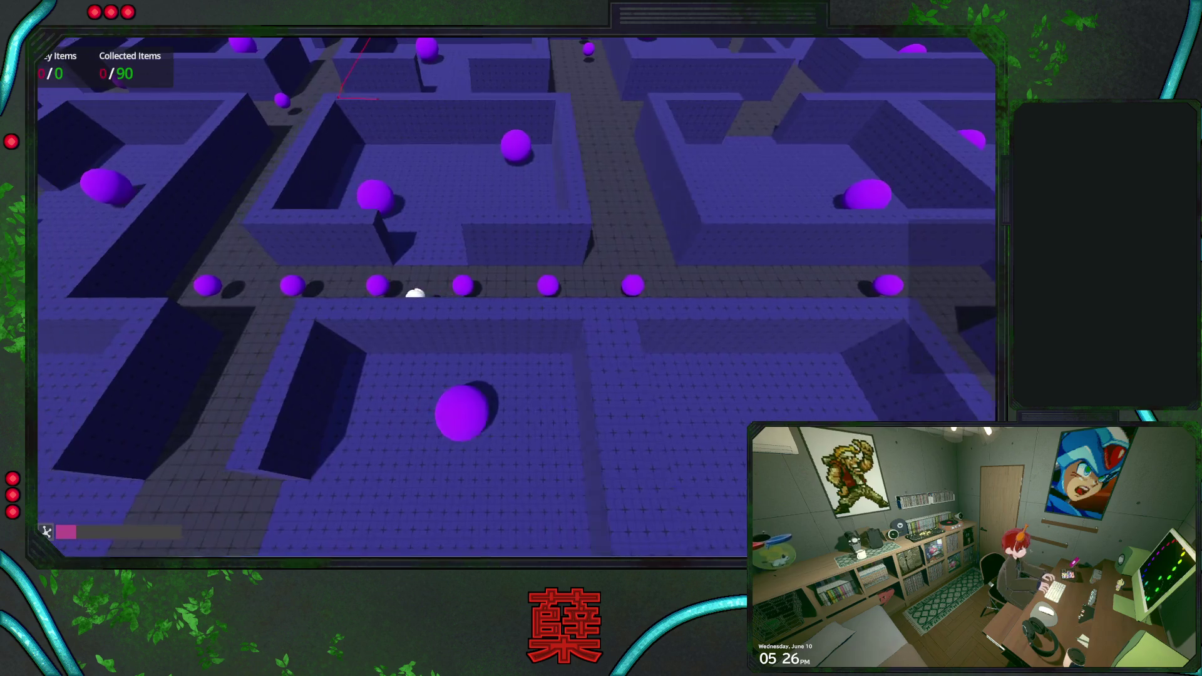
{"action": "key", "text": "w"}
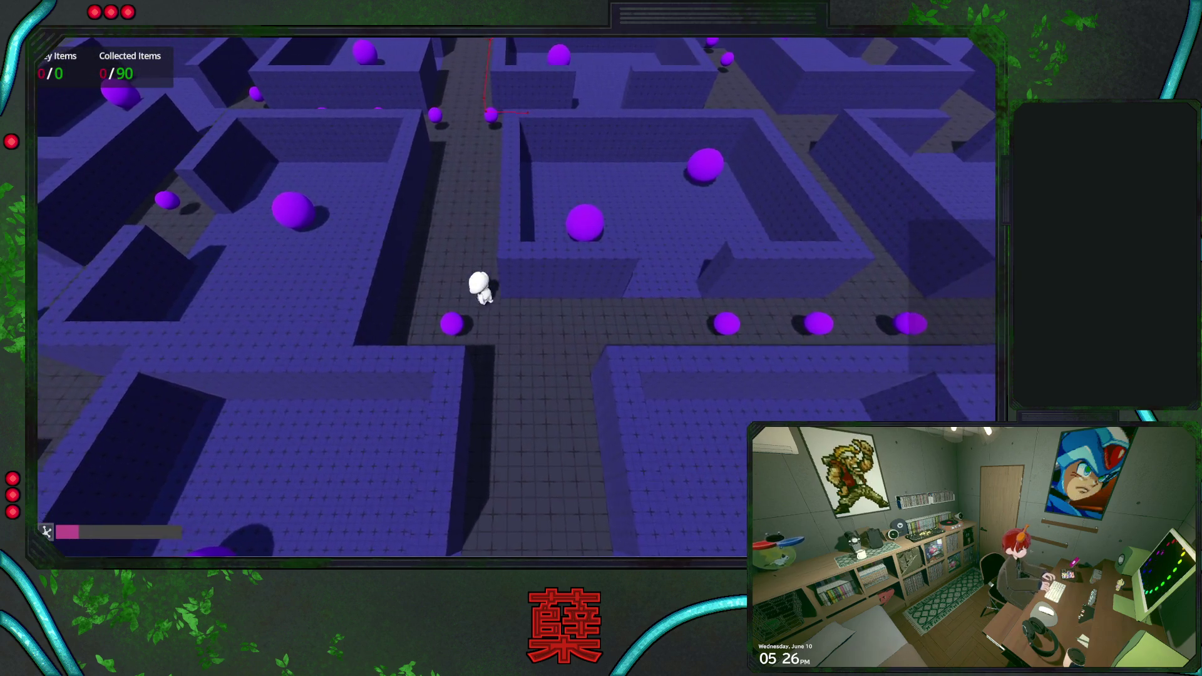
{"action": "key", "text": "w"}
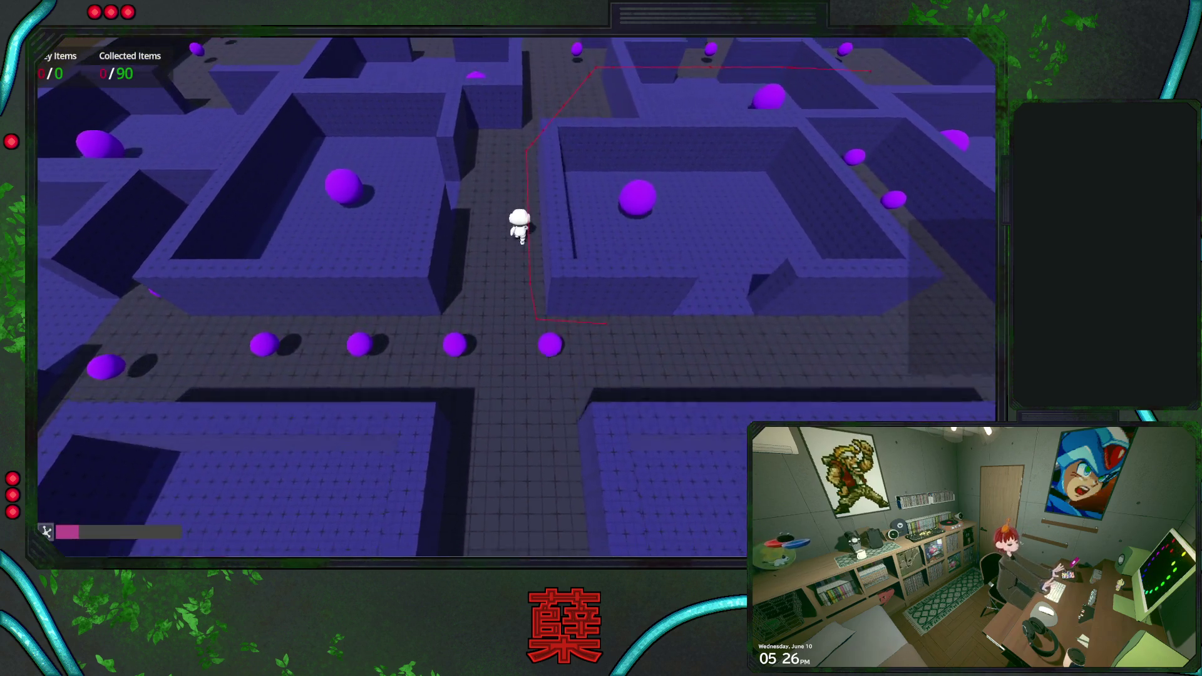
{"action": "key", "text": "w"}
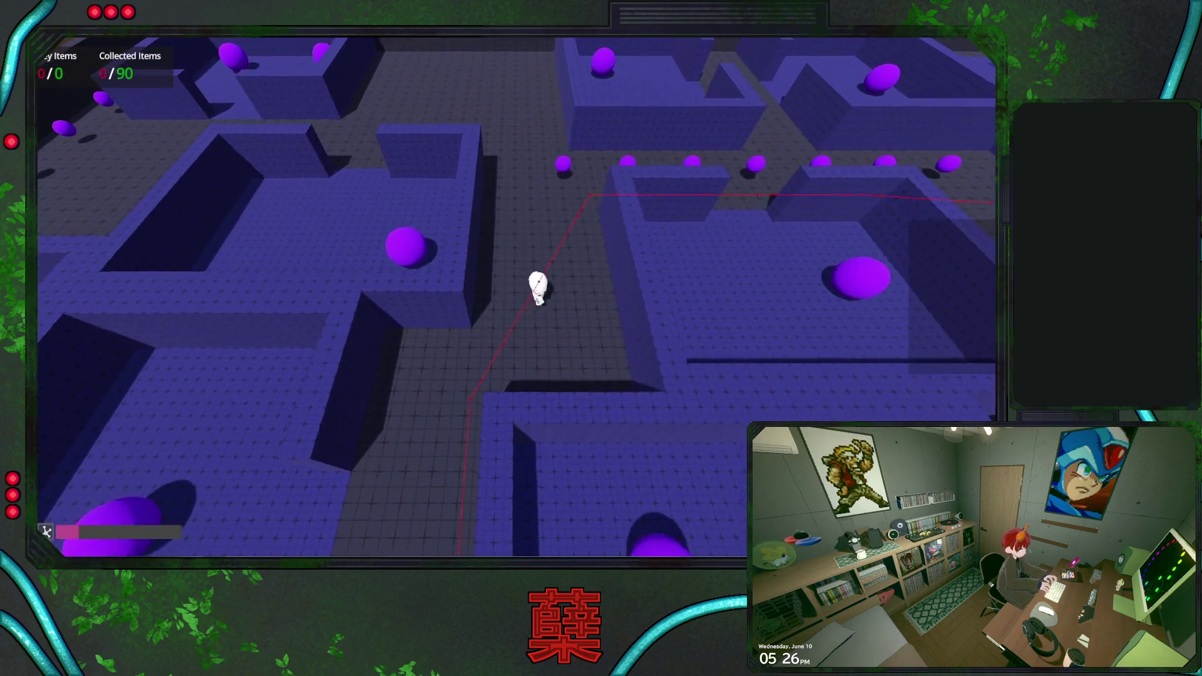
{"action": "key", "text": "Escape"}
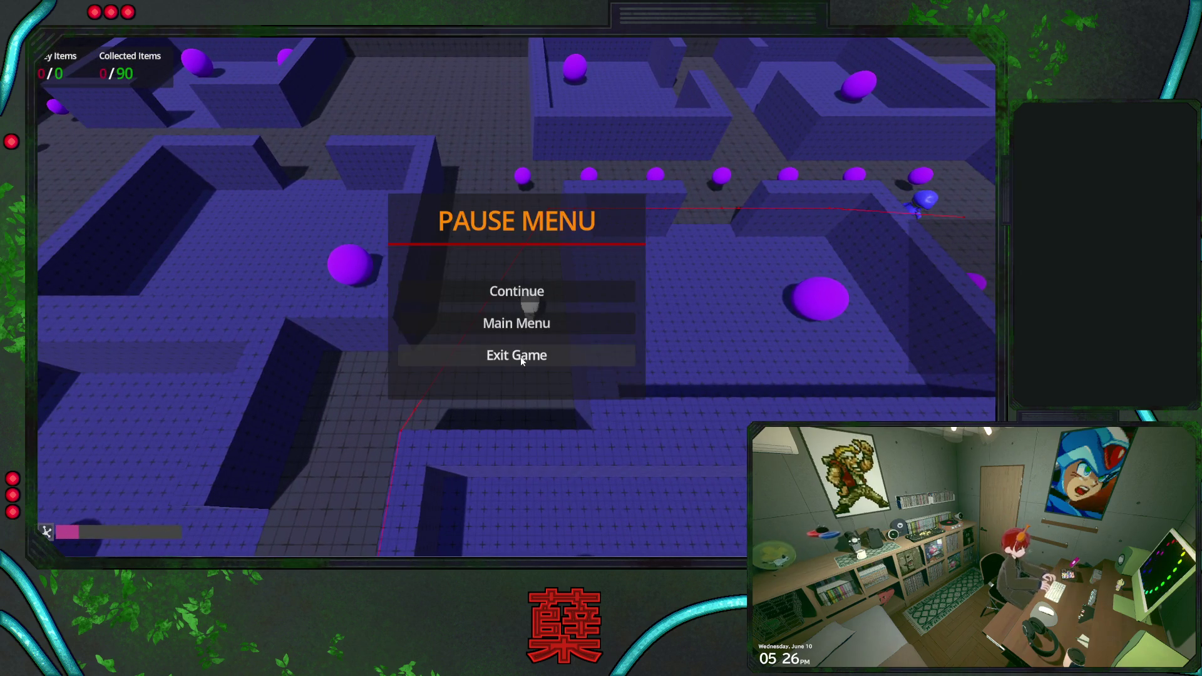
{"action": "left_click", "coordinate": [573, 352]}
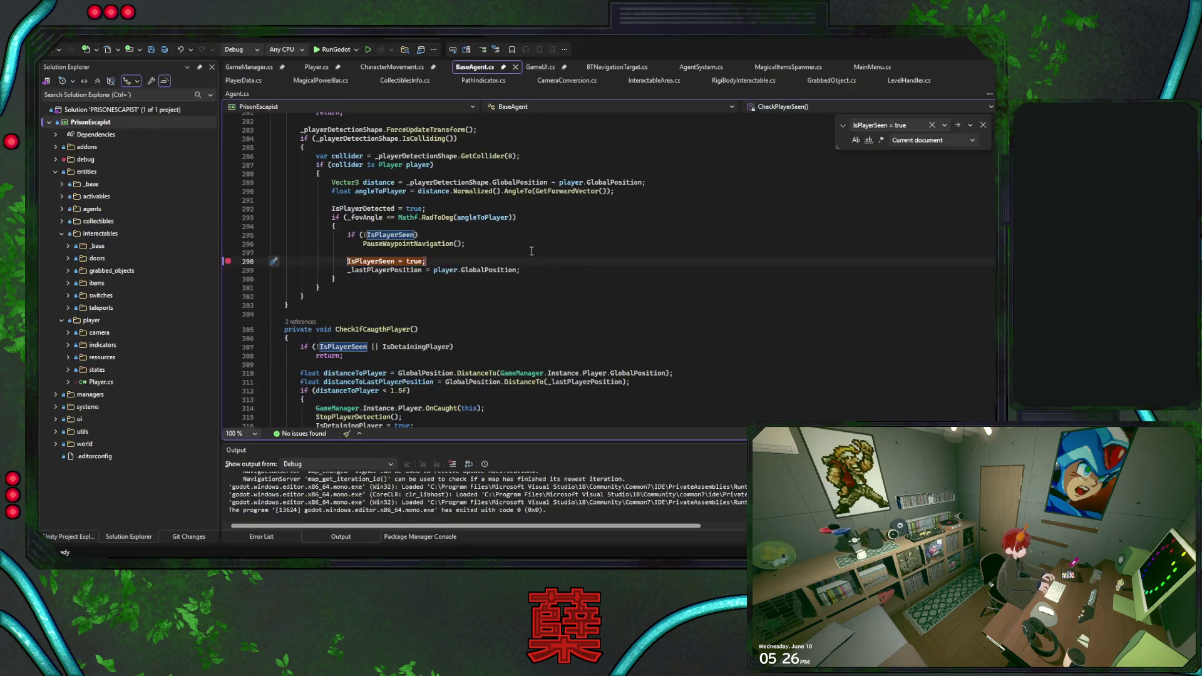
Save the changes to BaseAgent.cs.
{"action": "left_click", "coordinate": [499, 244]}
{"action": "key", "text": "ctrl+s"}
{"action": "left_click", "coordinate": [544, 270]}
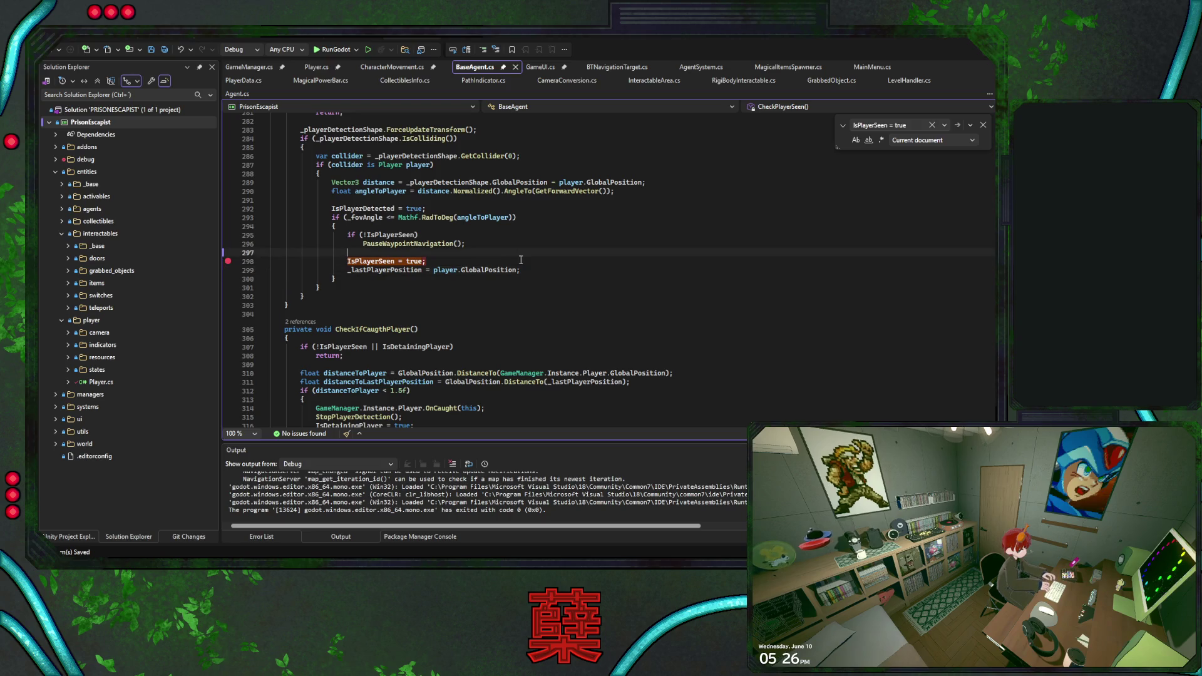
Remove the line 298 breakpoint and return to the Godot editor.
{"action": "left_click", "coordinate": [228, 263]}
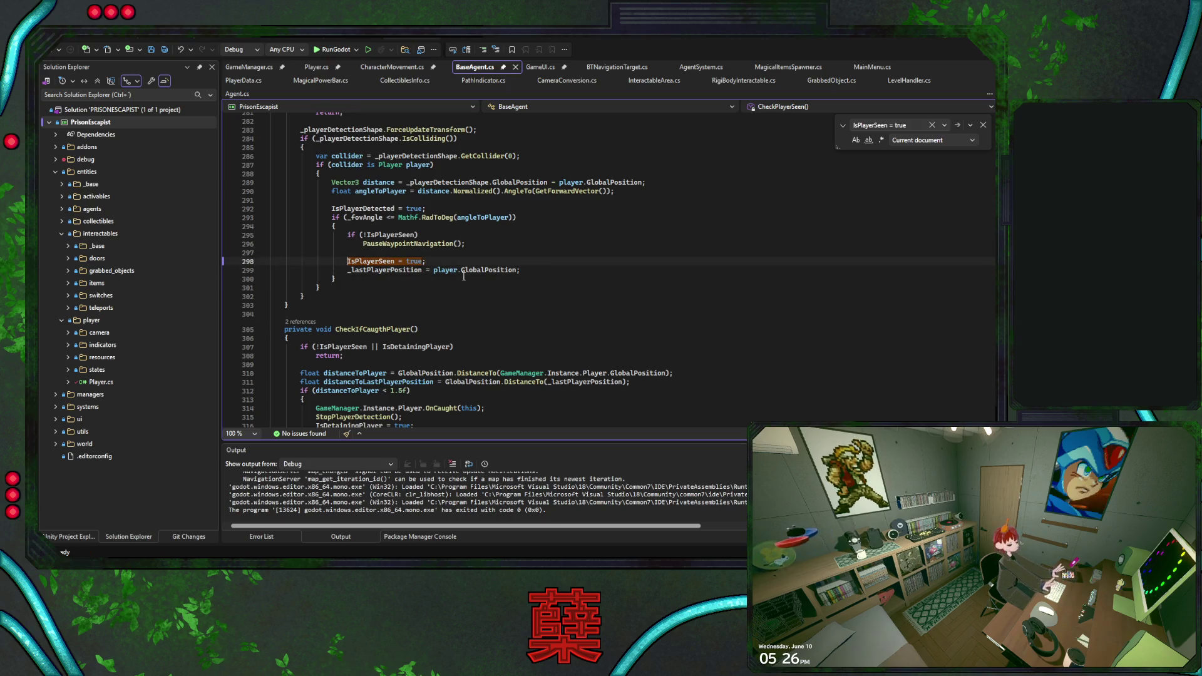
{"action": "left_click_drag", "start_coordinate": [538, 271], "coordinate": [347, 261]}
{"action": "left_click", "coordinate": [536, 269]}
{"action": "left_click_drag", "start_coordinate": [535, 269], "coordinate": [532, 245]}
{"action": "left_click", "coordinate": [535, 269]}
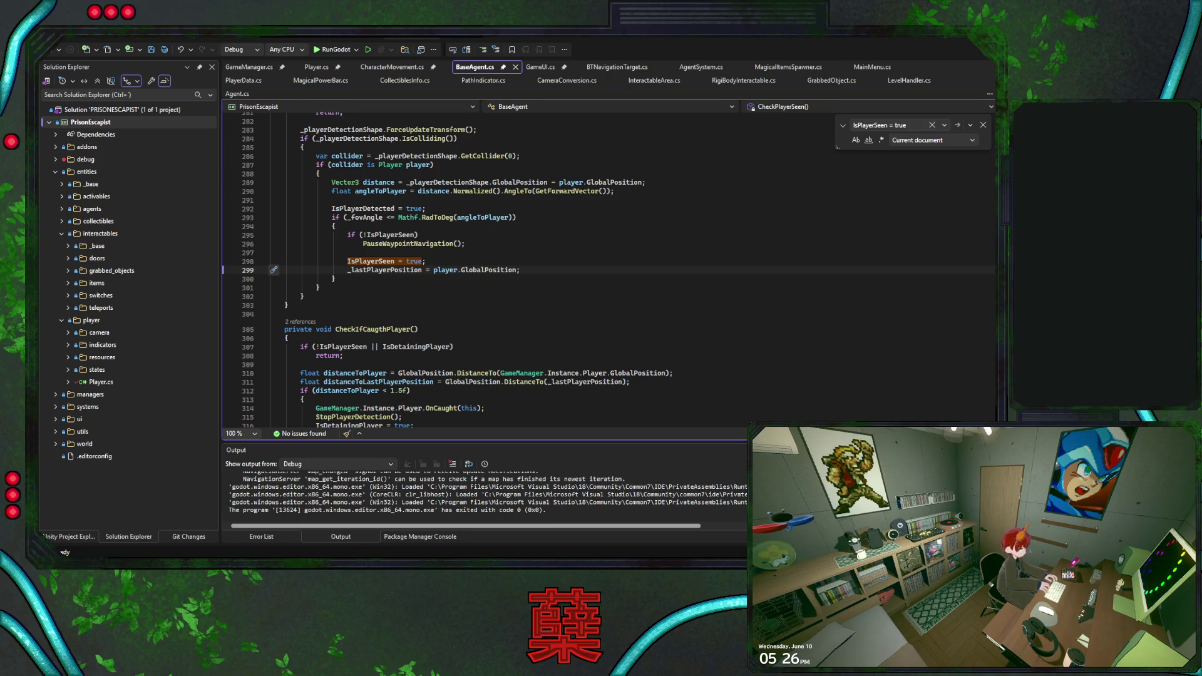
{"action": "key", "text": "alt+Tab"}
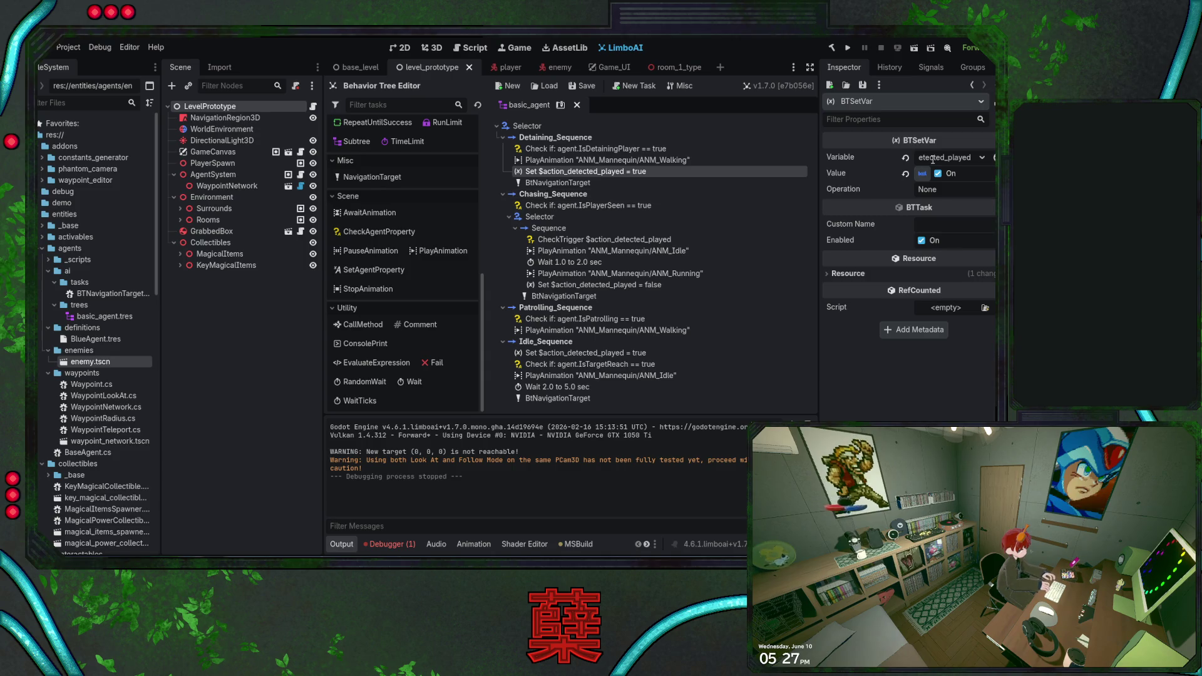
Show the BlackboardPlan's Action Detected Played variable, then view the level in 3D.
{"action": "left_click", "coordinate": [559, 105]}
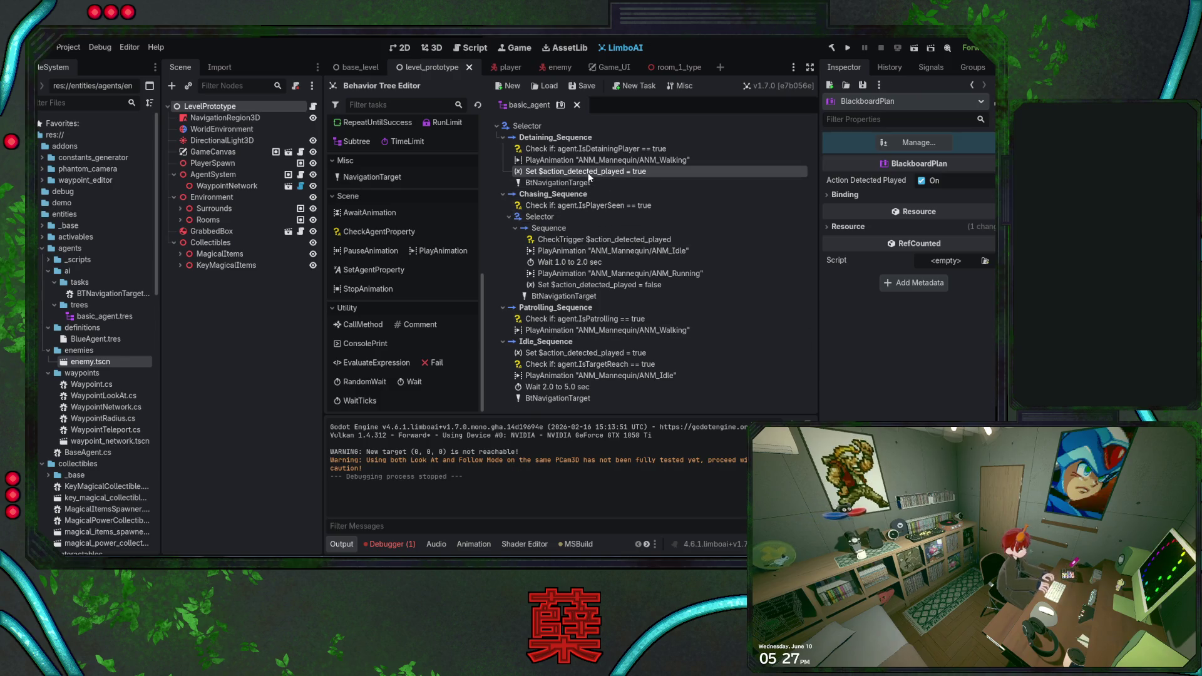
{"action": "left_click", "coordinate": [431, 48]}
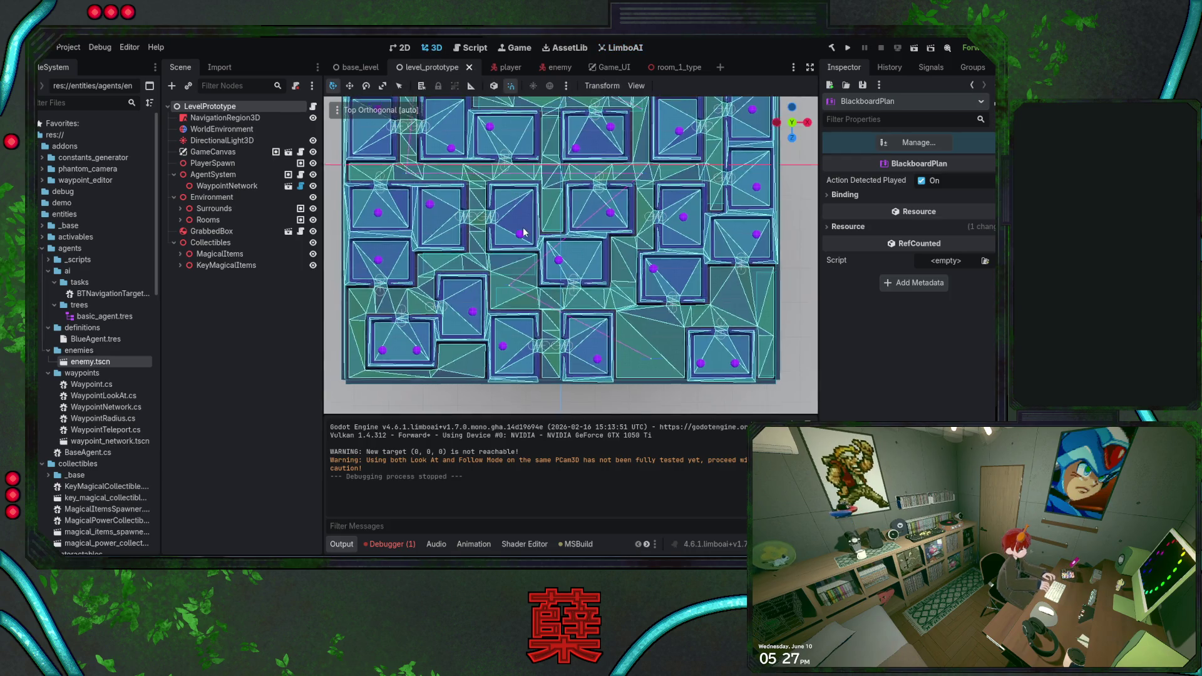
Save level_prototype with the navmesh spanning every maze room and the links between neighbouring rooms in view.
{"action": "scroll", "coordinate": [543, 217], "scroll_direction": "down", "scroll_amount": 2}
{"action": "key", "text": "ctrl+s"}
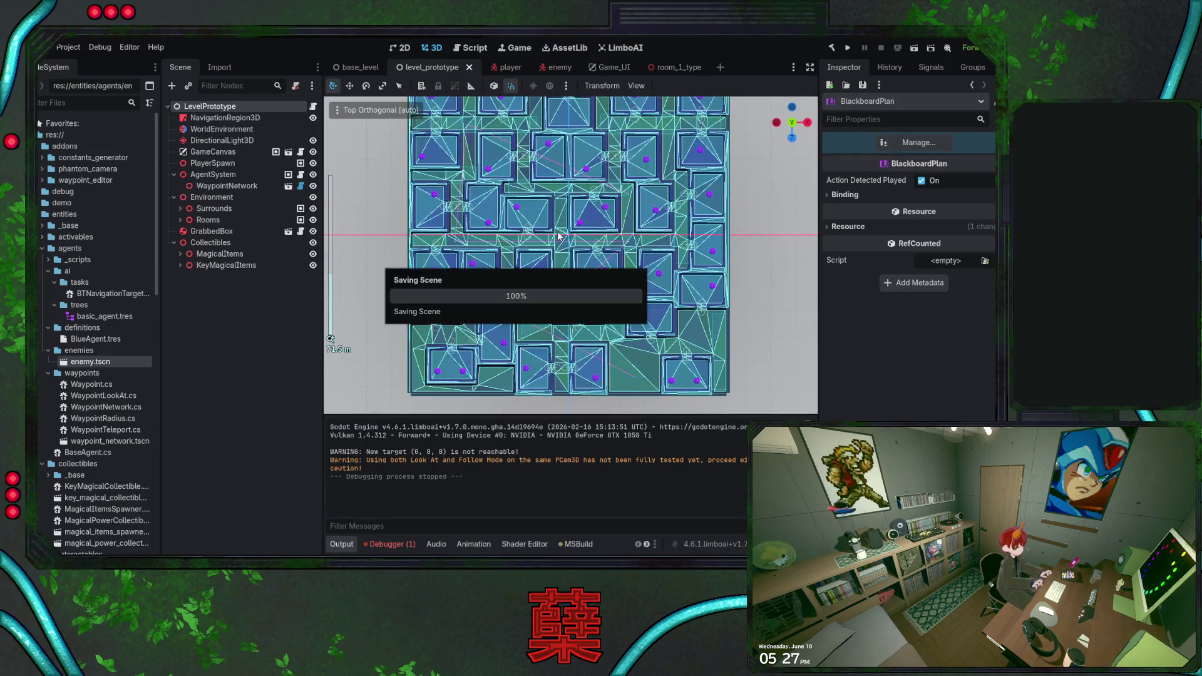
{"action": "key", "text": "ctrl+s"}
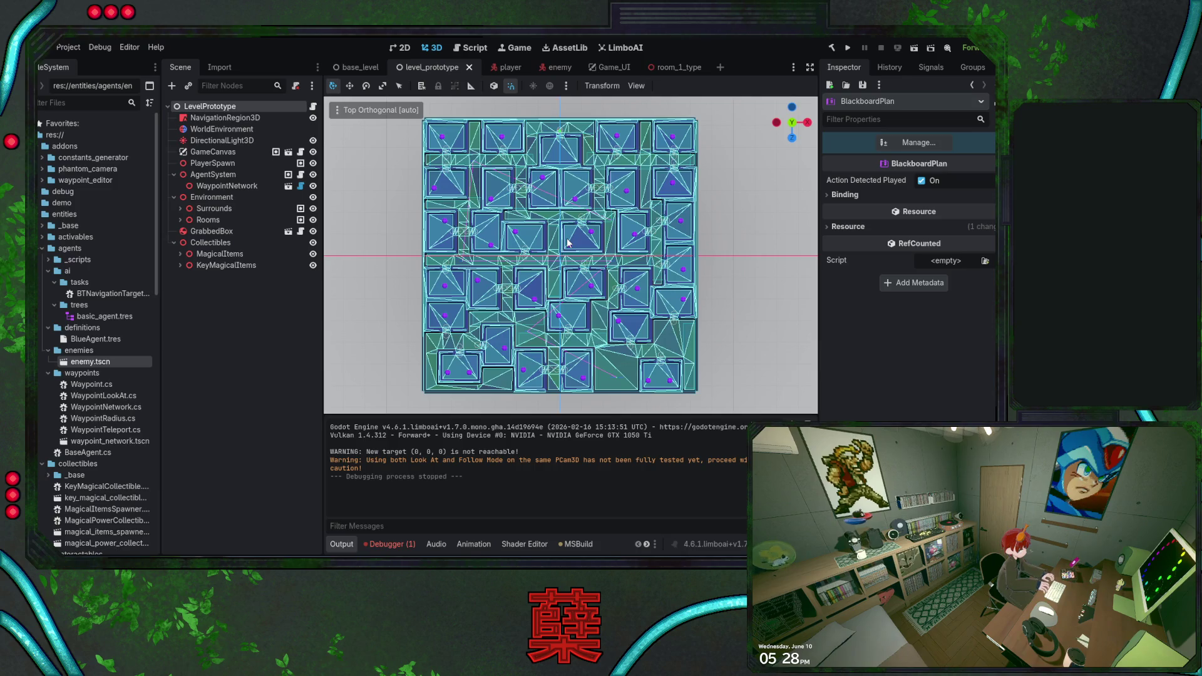
{"action": "left_click_drag", "start_coordinate": [567, 243], "coordinate": [557, 242]}
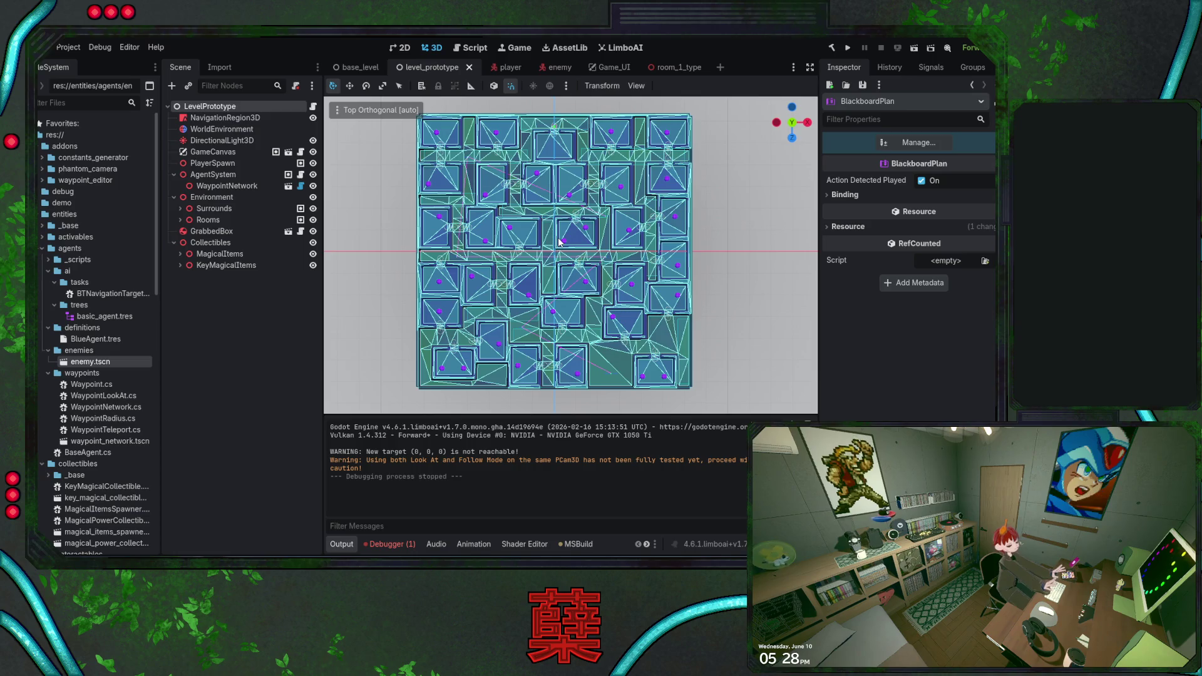
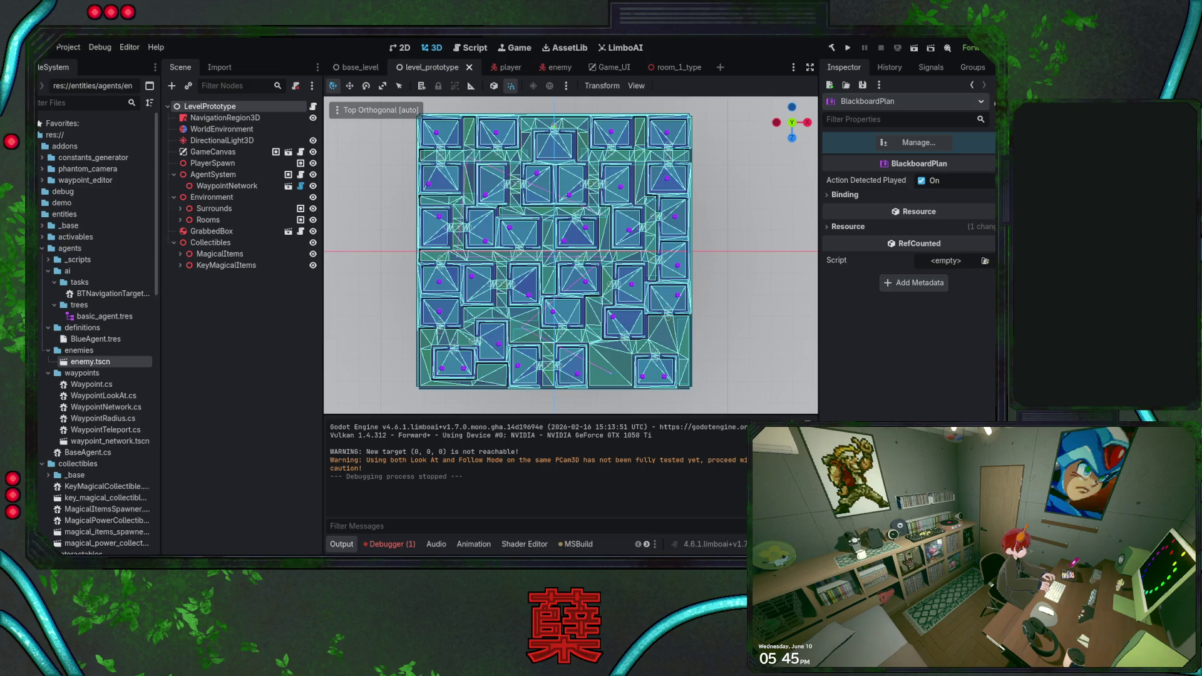
Save level_prototype and hide NavigationRegion3D so its navmesh overlay disappears.
{"action": "key", "text": "ctrl+s"}
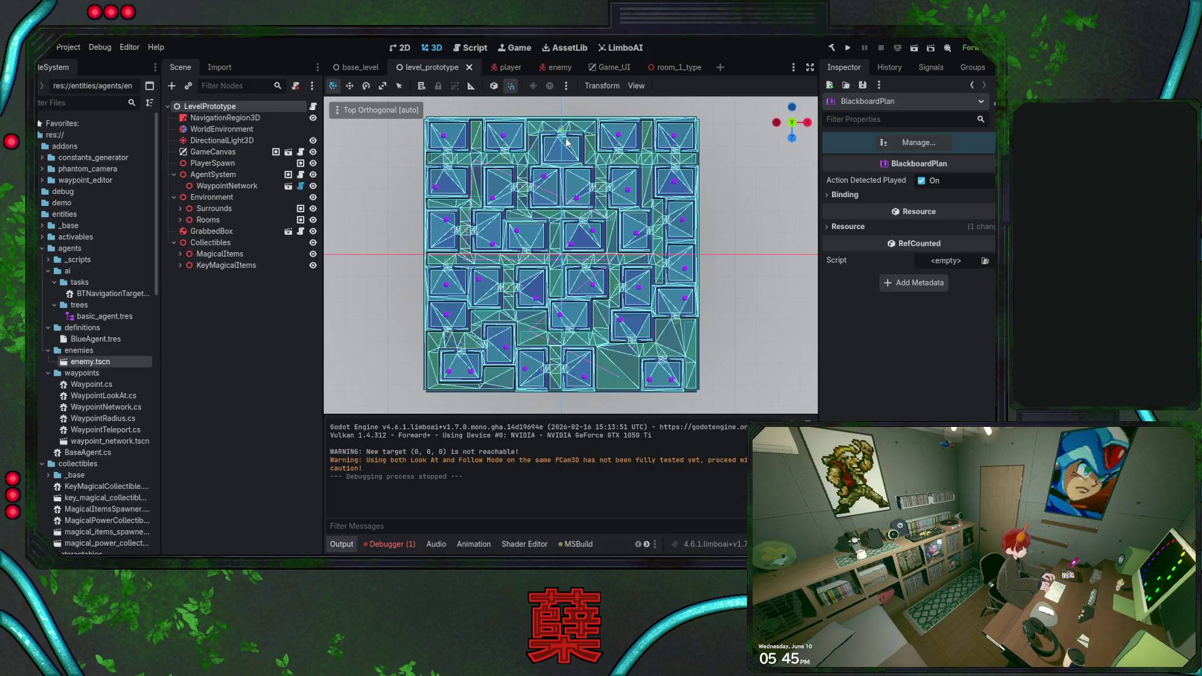
{"action": "left_click", "coordinate": [313, 118]}
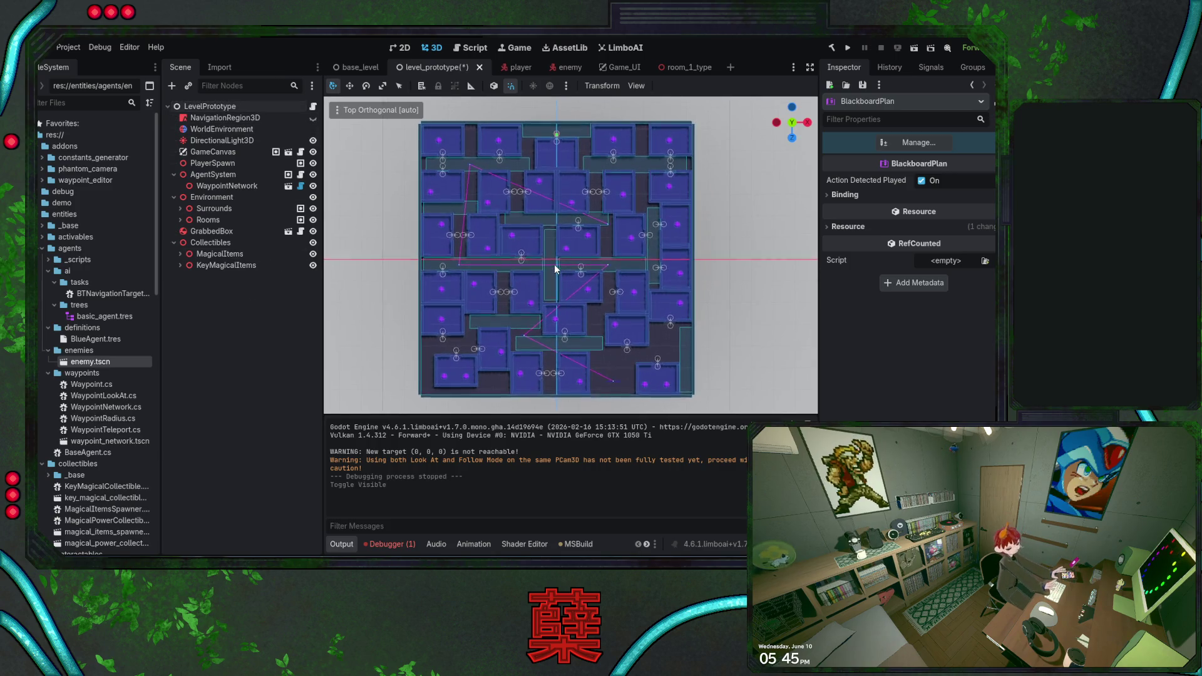
Save the scene, then select the _lastPlayerPosition assignment on line 299 of BaseAgent.cs in Visual Studio.
{"action": "key", "text": "ctrl+s"}
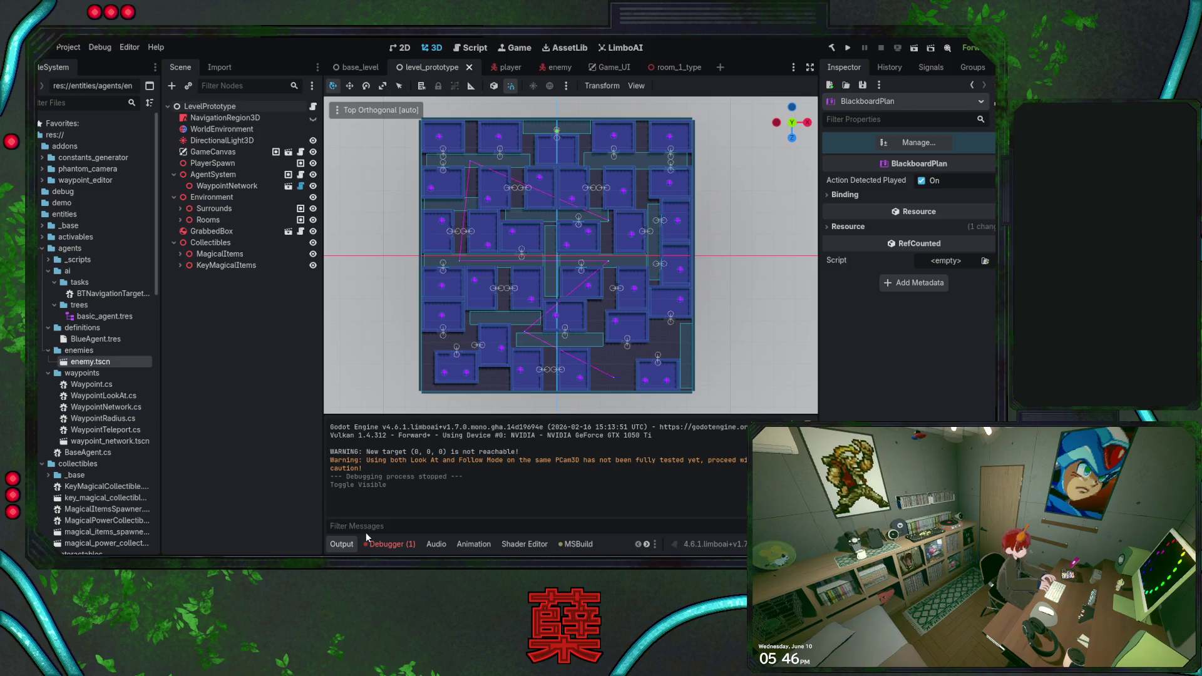
{"action": "key", "text": "alt+Tab"}
{"action": "left_click_drag", "start_coordinate": [522, 269], "coordinate": [347, 272]}
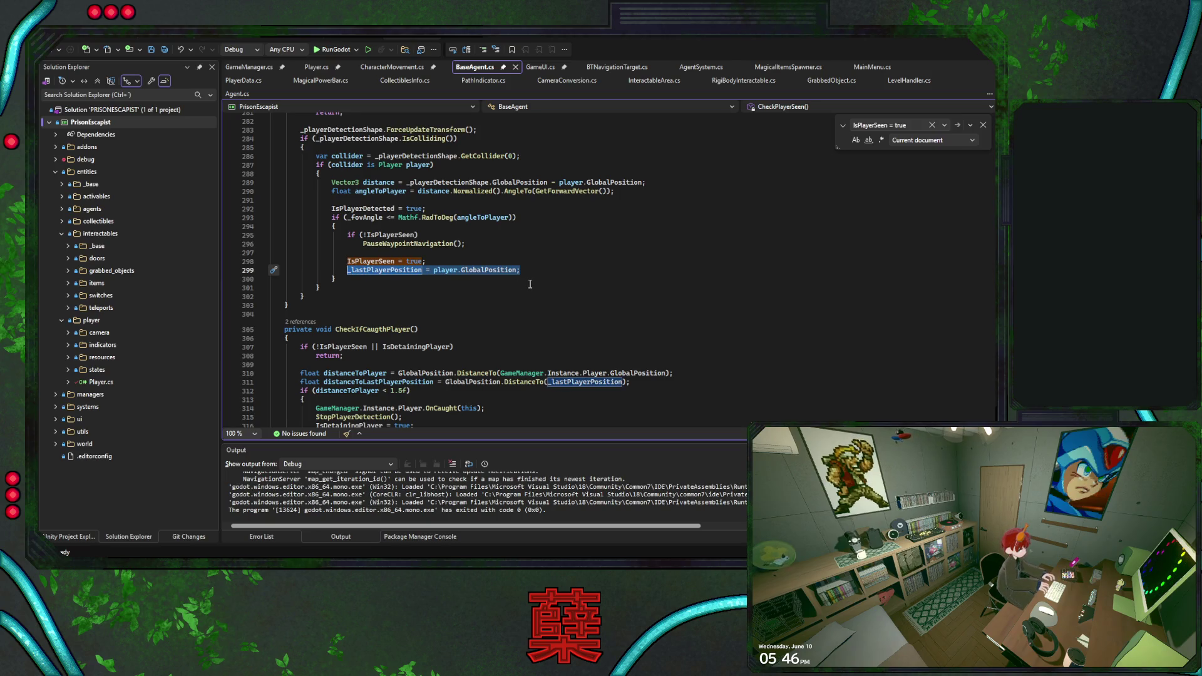
{"action": "left_click", "coordinate": [425, 166]}
{"action": "left_click", "coordinate": [558, 270]}
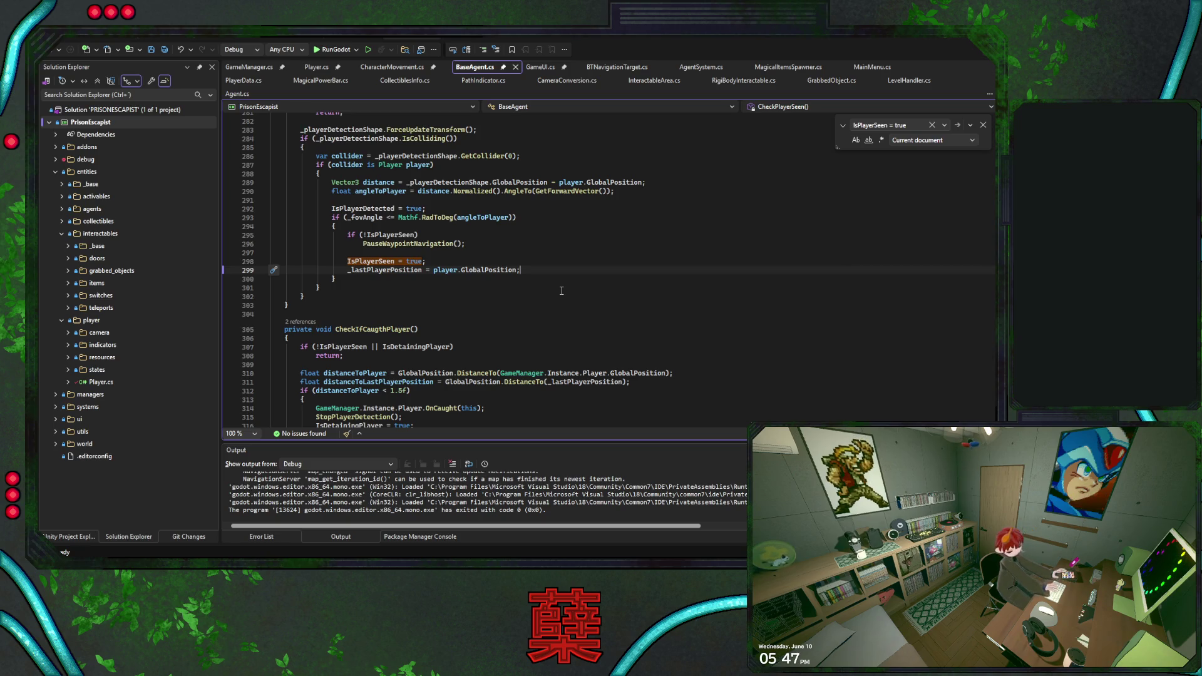
{"action": "scroll", "coordinate": [518, 233], "scroll_direction": "up", "scroll_amount": 4}
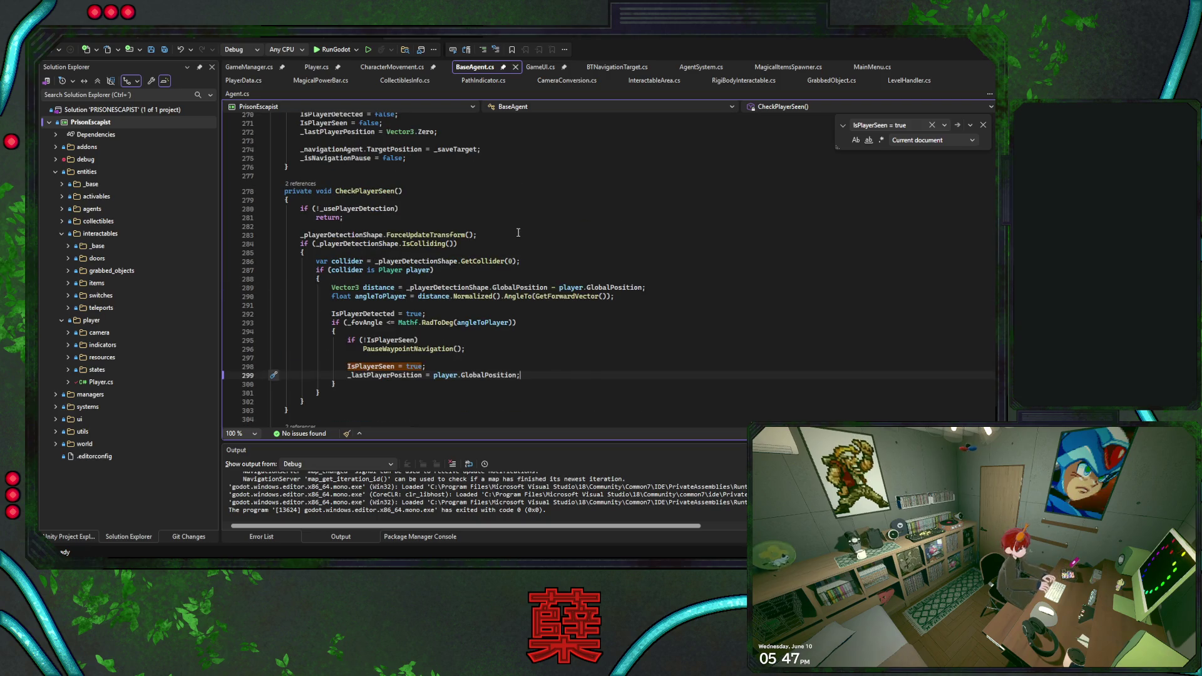
{"action": "left_click", "coordinate": [395, 270]}
Go to the Player class in Player.cs and add a blank line below IsCaught.
{"action": "key", "text": "F12"}
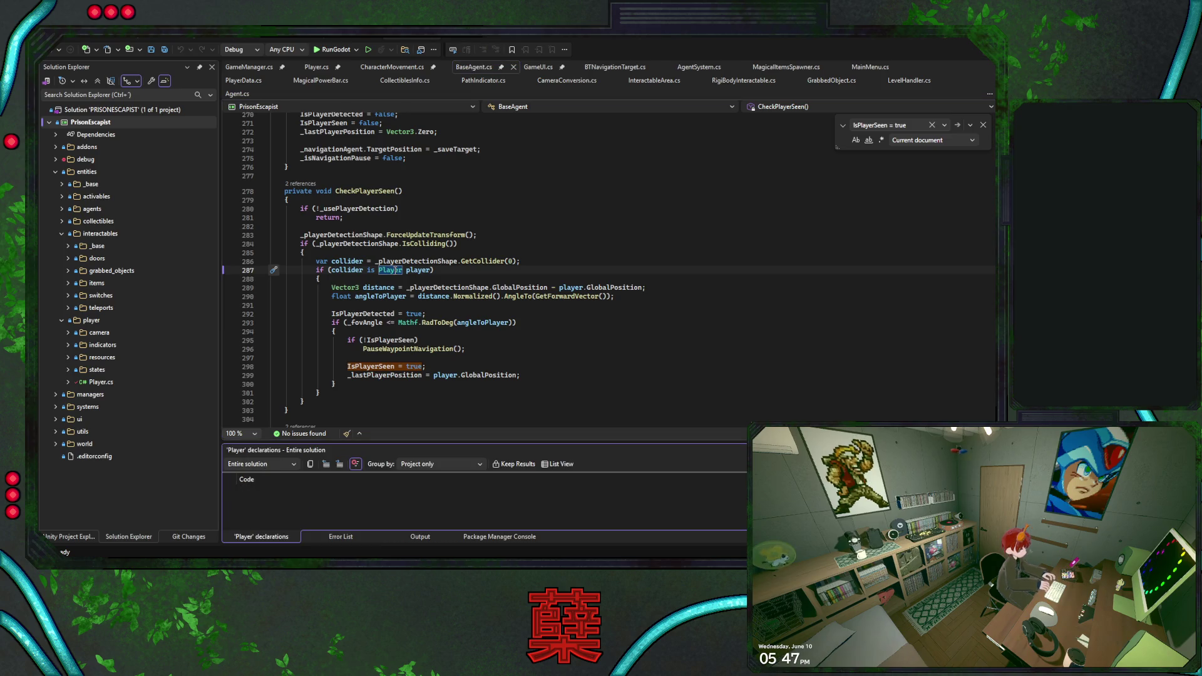
{"action": "left_click", "coordinate": [316, 67]}
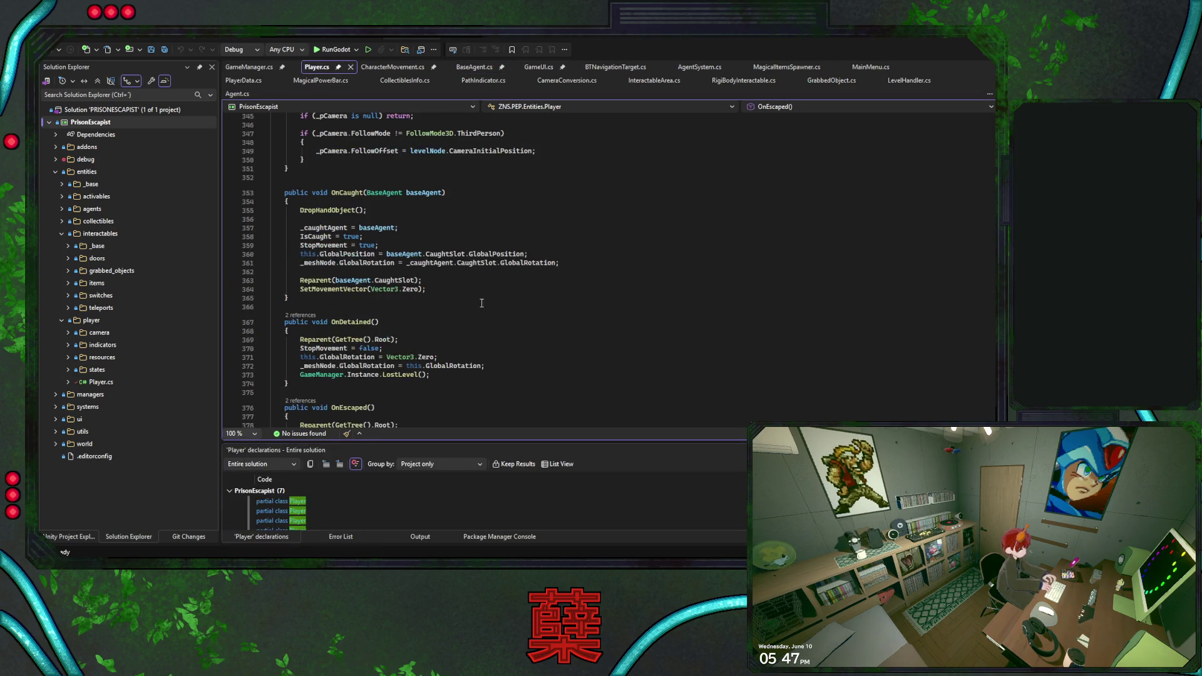
{"action": "scroll", "coordinate": [484, 298], "scroll_direction": "up", "scroll_amount": 15}
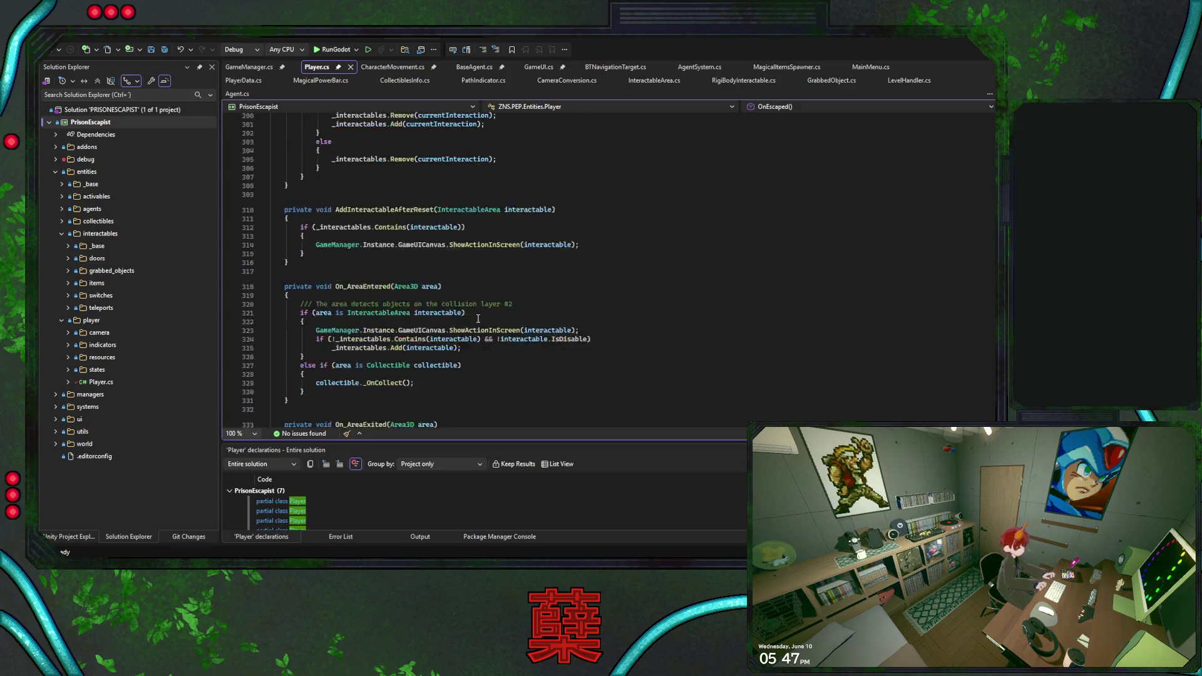
{"action": "scroll", "coordinate": [478, 319], "scroll_direction": "up", "scroll_amount": 3}
{"action": "scroll", "coordinate": [478, 318], "scroll_direction": "up", "scroll_amount": 20}
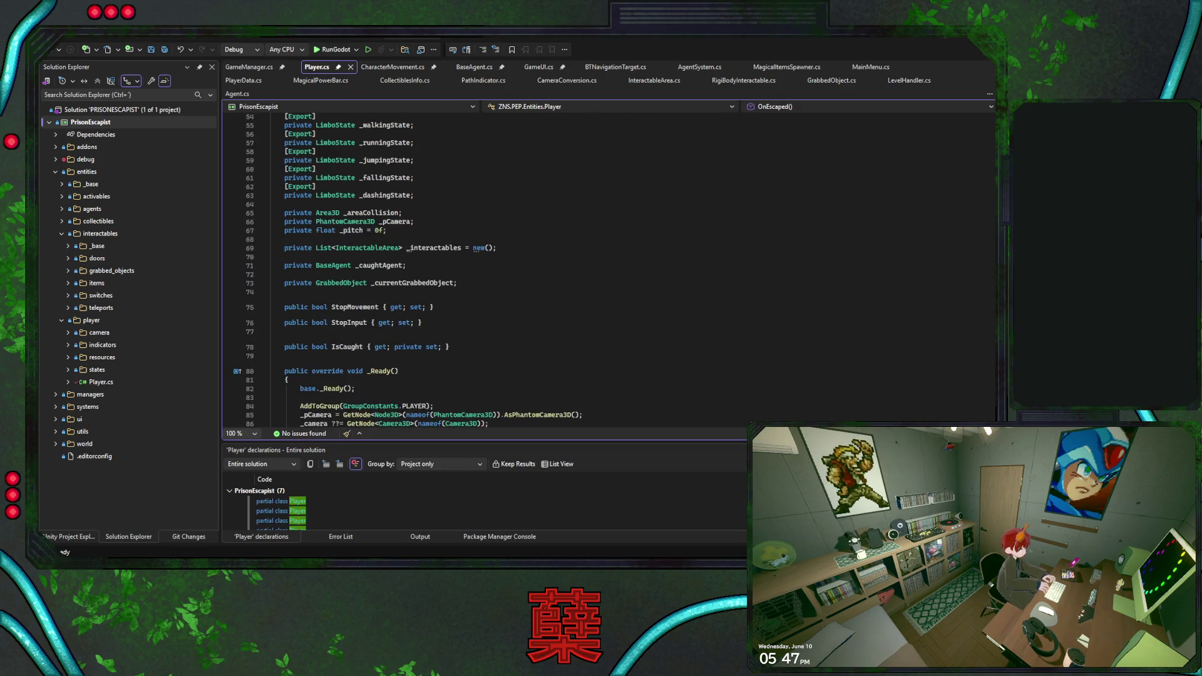
{"action": "scroll", "coordinate": [530, 291], "scroll_direction": "up", "scroll_amount": 7}
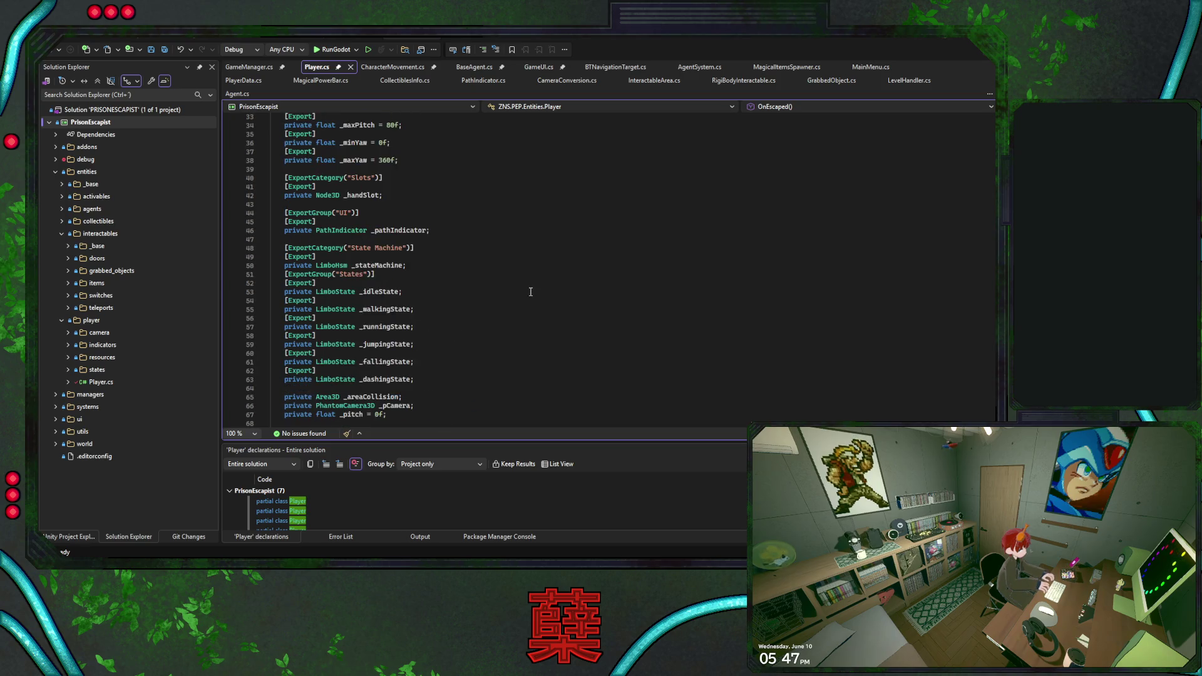
{"action": "scroll", "coordinate": [531, 291], "scroll_direction": "up", "scroll_amount": 3}
{"action": "scroll", "coordinate": [531, 291], "scroll_direction": "up", "scroll_amount": 8}
{"action": "scroll", "coordinate": [533, 288], "scroll_direction": "down", "scroll_amount": 13}
{"action": "scroll", "coordinate": [532, 289], "scroll_direction": "down", "scroll_amount": 7}
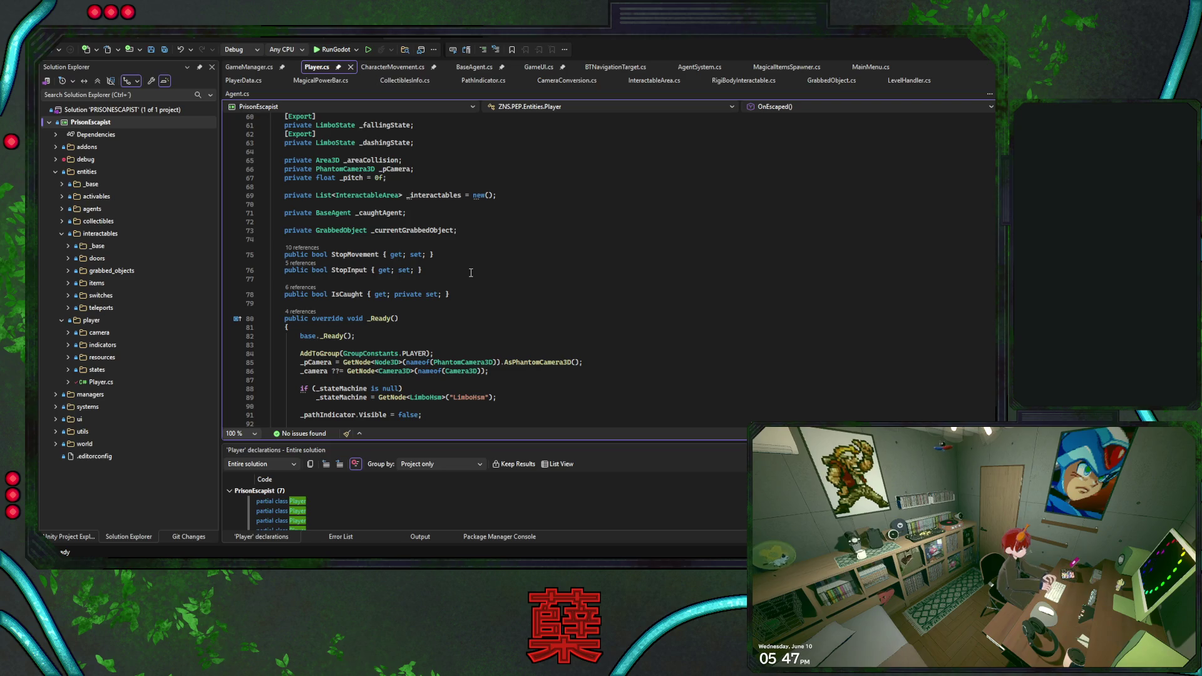
{"action": "left_click", "coordinate": [505, 230]}
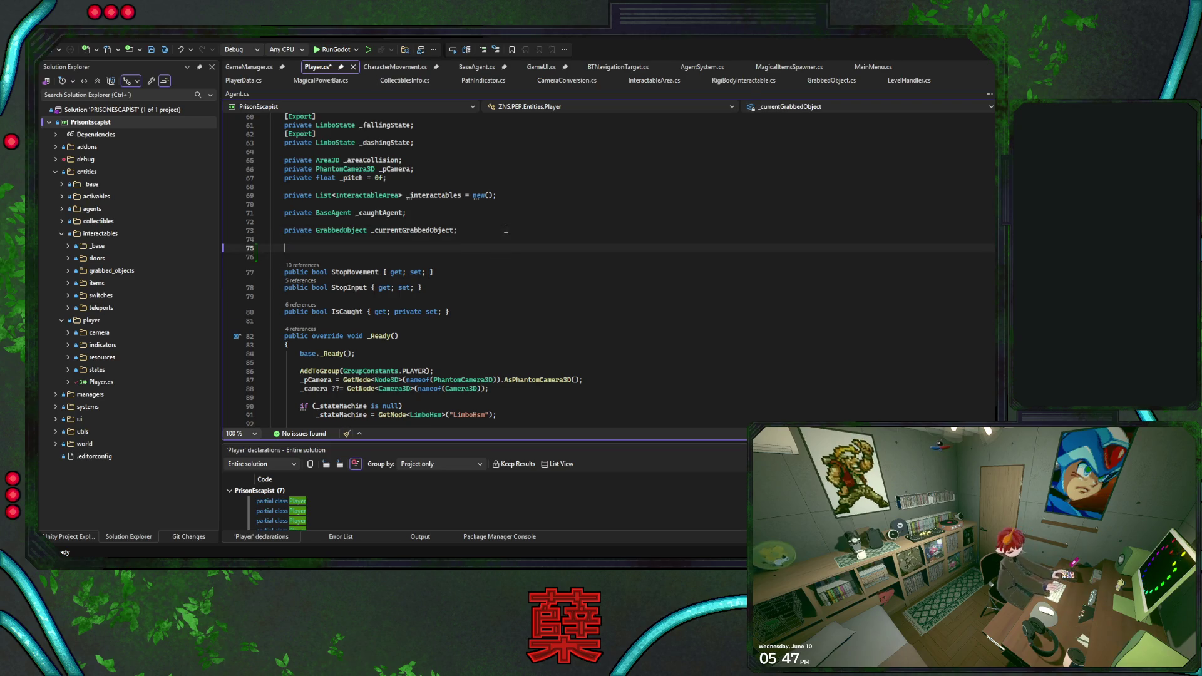
{"action": "key", "text": "Return"}
{"action": "key", "text": "alt+Down"}
{"action": "key", "text": "alt+Down"}
{"action": "key", "text": "alt+Down"}
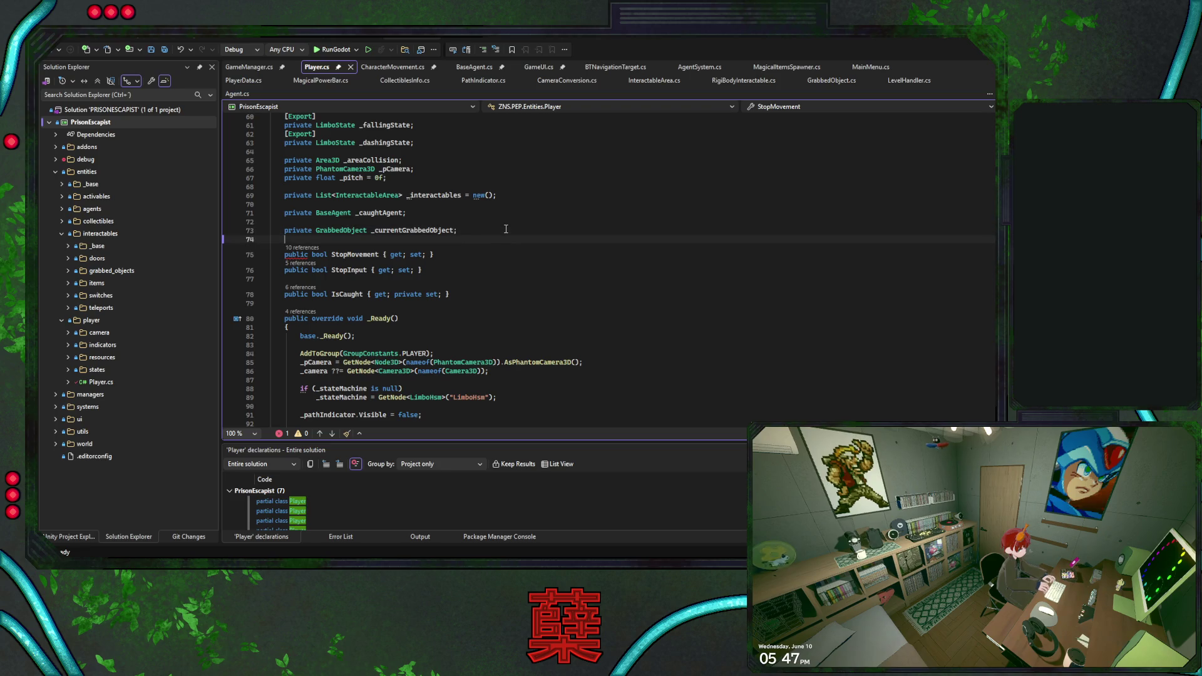
Add a public bool IsOnSafeZone auto-property using the prop snippet.
{"action": "type", "text": "prop"}
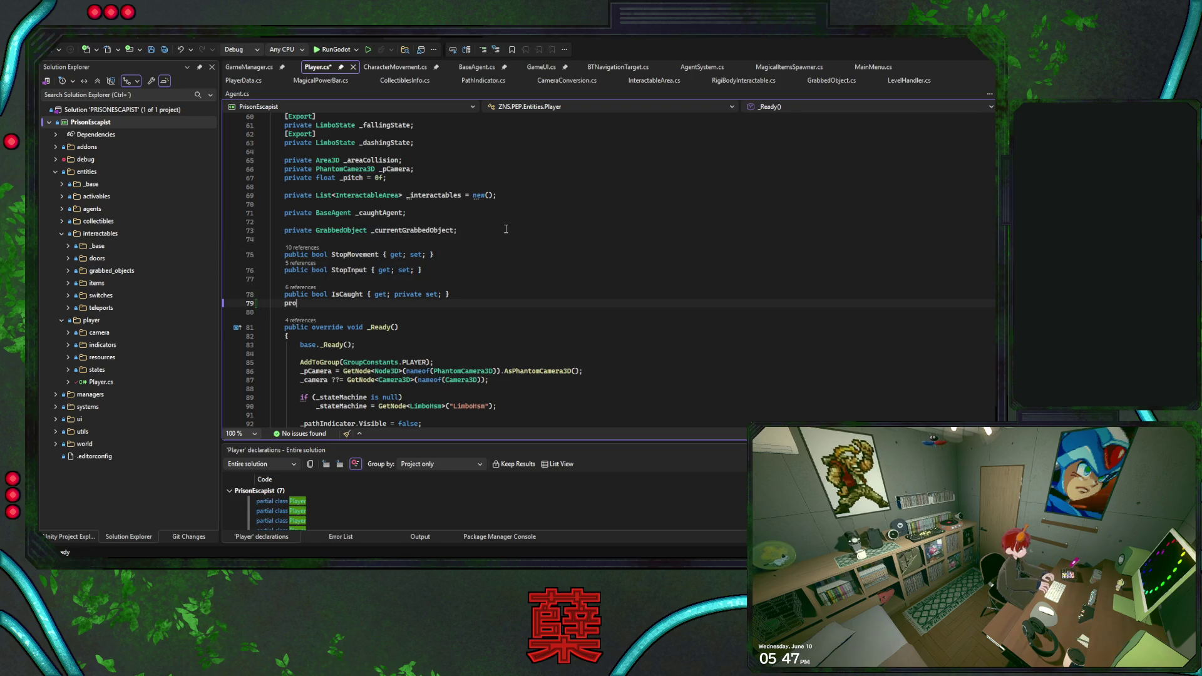
{"action": "key", "text": "Tab"}
{"action": "key", "text": "Tab"}
{"action": "type", "text": "bool"}
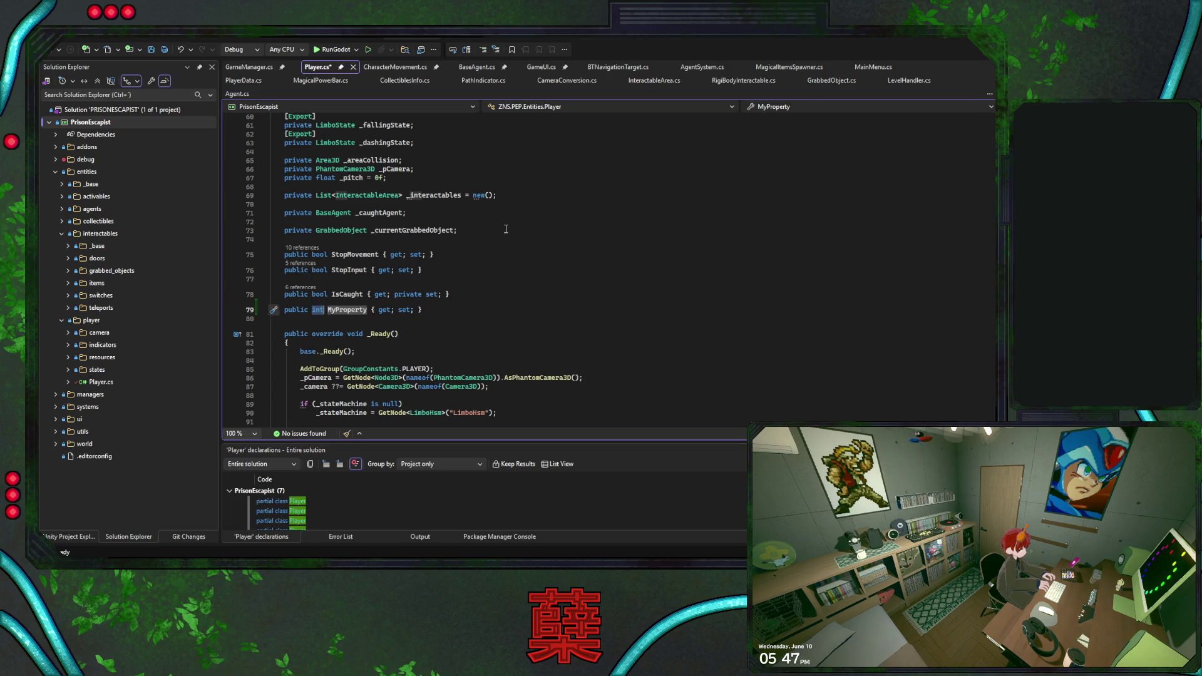
{"action": "key", "text": "Tab"}
{"action": "type", "text": "IsOnSage"}
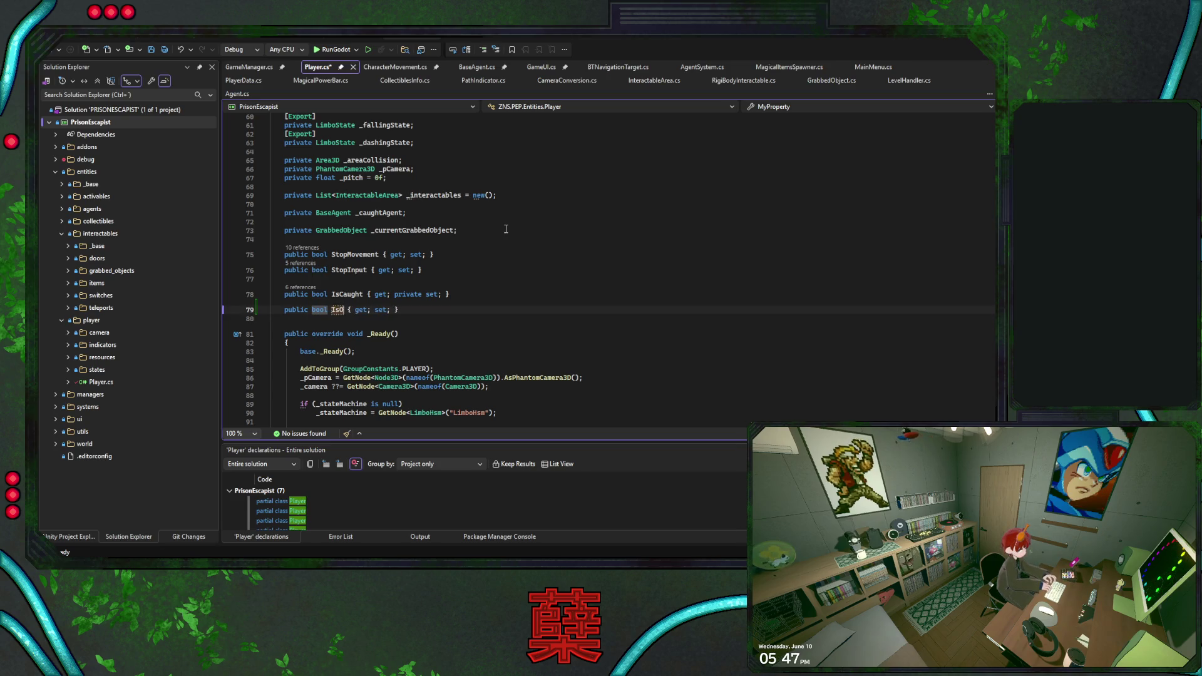
{"action": "key", "text": "BackSpace"}
{"action": "key", "text": "BackSpace"}
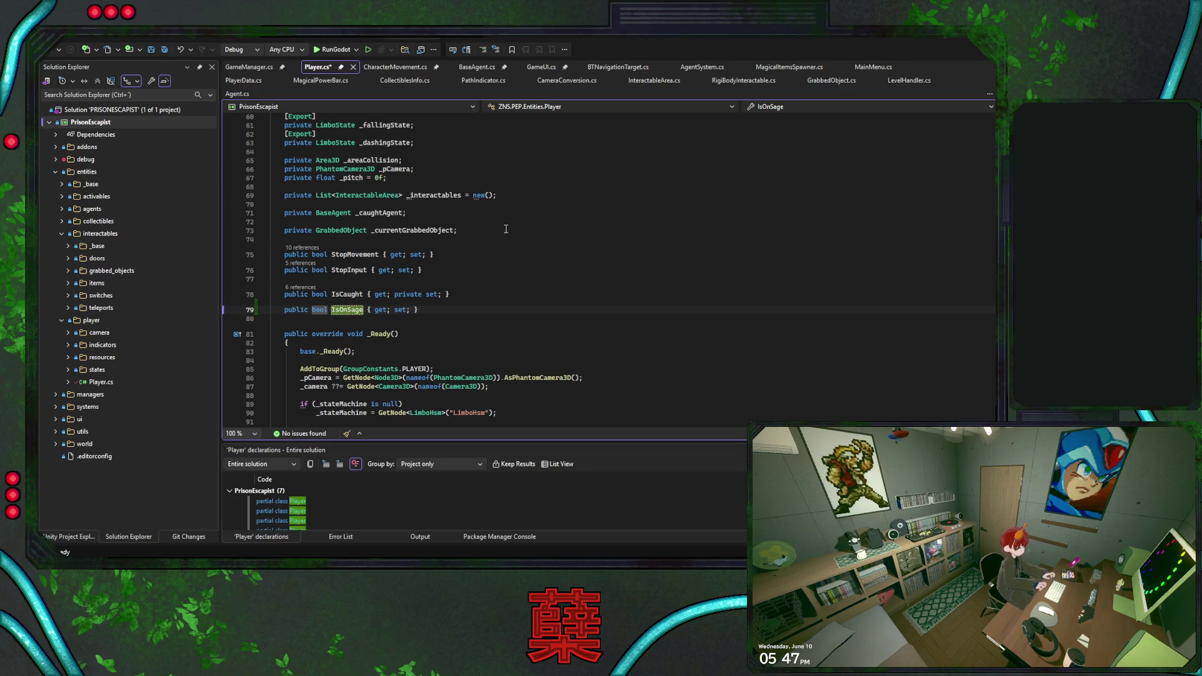
{"action": "type", "text": "fe"}
{"action": "type", "text": "Zone"}
{"action": "key", "text": "Return"}
{"action": "scroll", "coordinate": [375, 344], "scroll_direction": "up", "scroll_amount": 1}
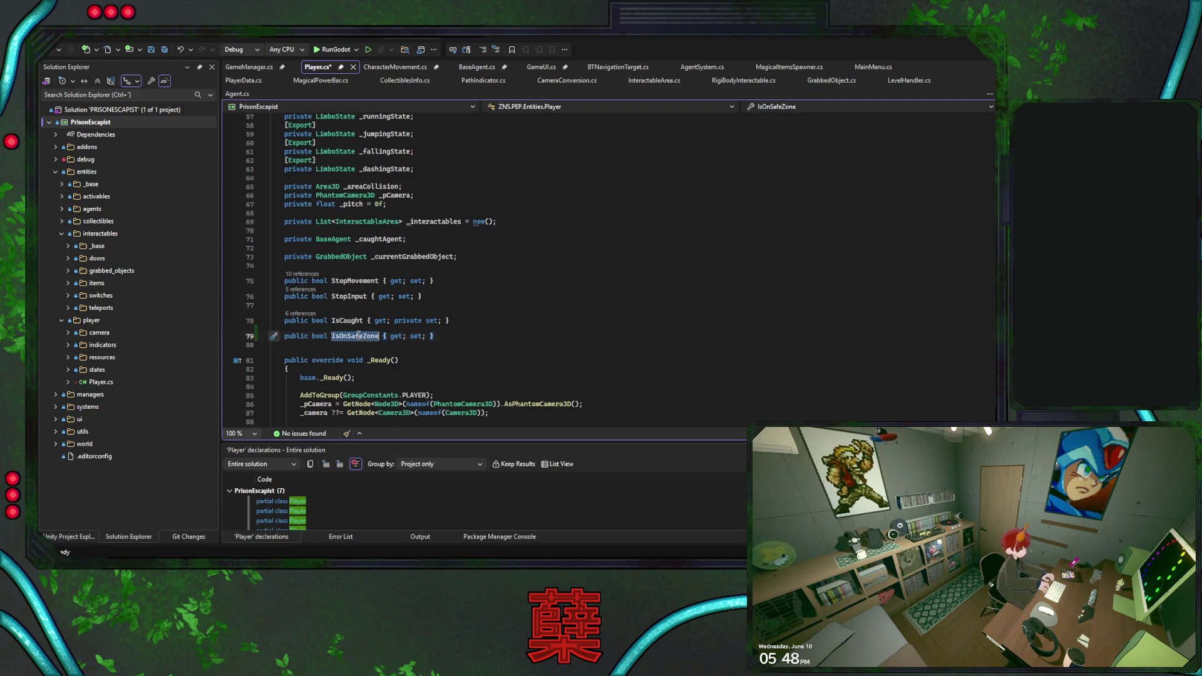
{"action": "scroll", "coordinate": [379, 319], "scroll_direction": "down", "scroll_amount": 2}
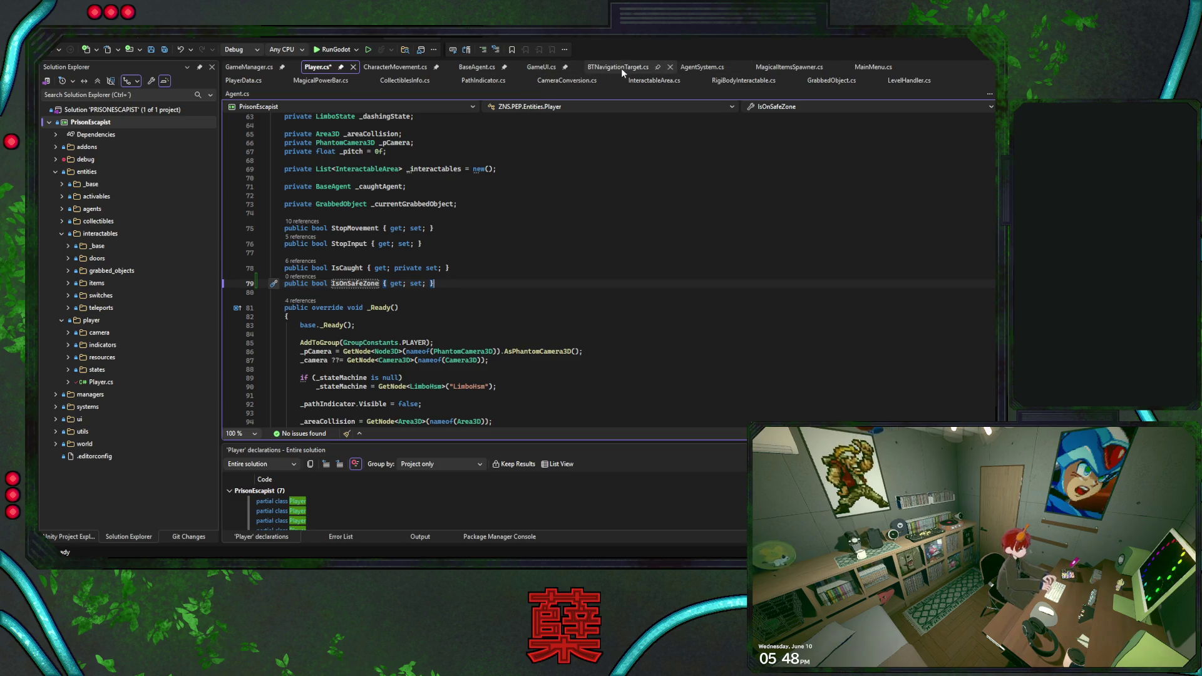
Close BTNavigationTarget.cs and place the caret inside SpawnAgentByType in AgentSystem.cs.
{"action": "left_click", "coordinate": [620, 67]}
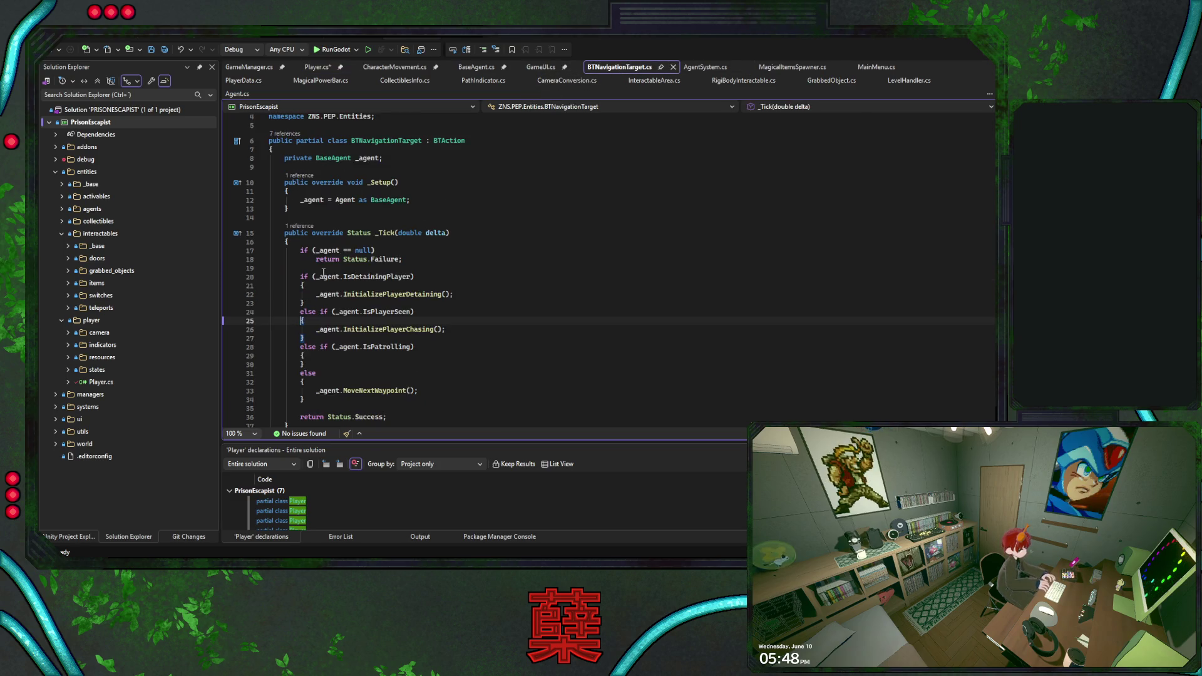
{"action": "left_click", "coordinate": [673, 67]}
{"action": "left_click", "coordinate": [515, 220]}
{"action": "key", "text": "shift+Up"}
{"action": "key", "text": "Escape"}
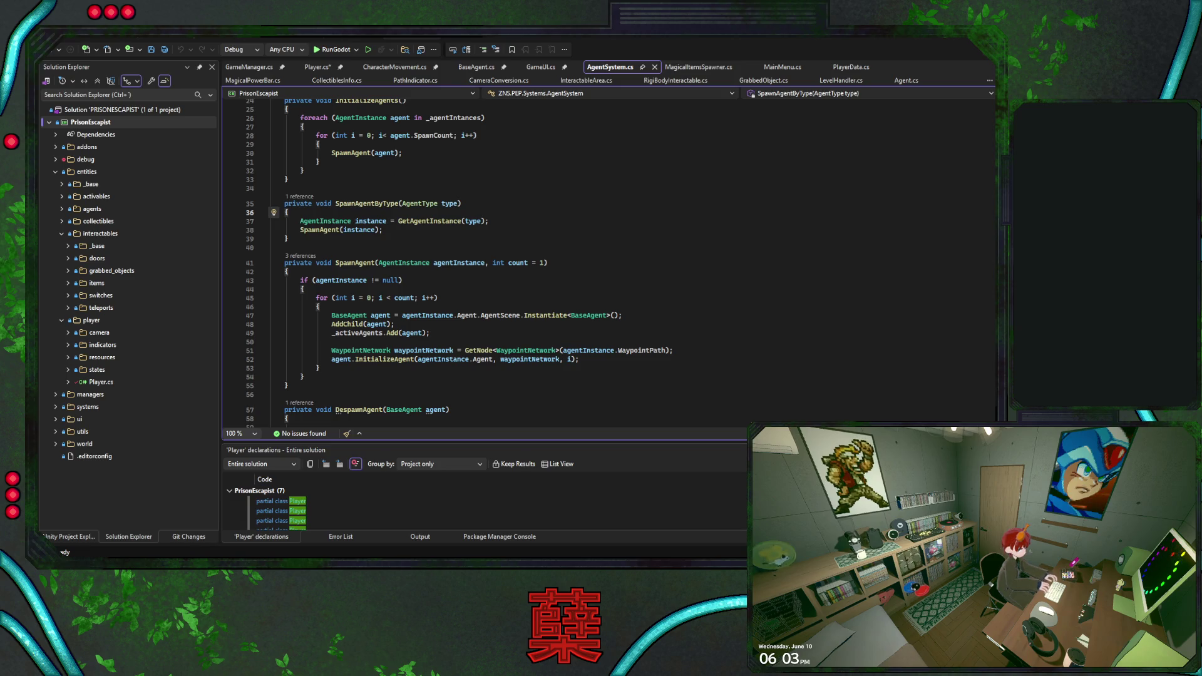
{"action": "key", "text": "alt+Tab"}
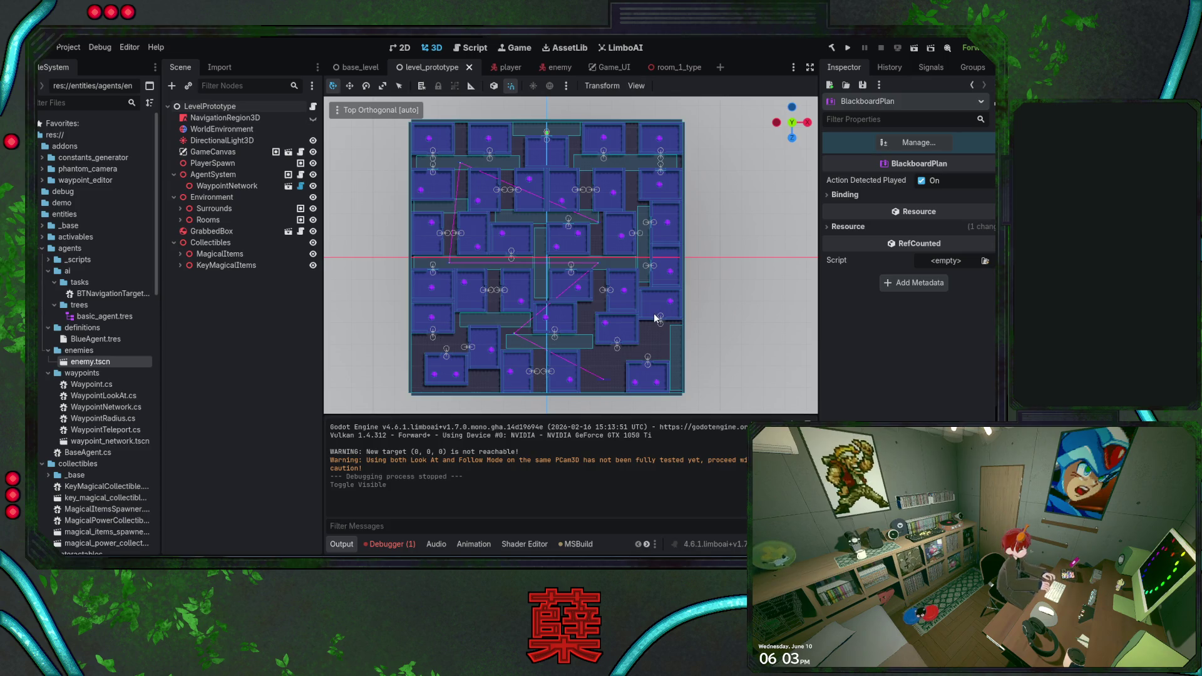
{"action": "key", "text": "alt+Tab"}
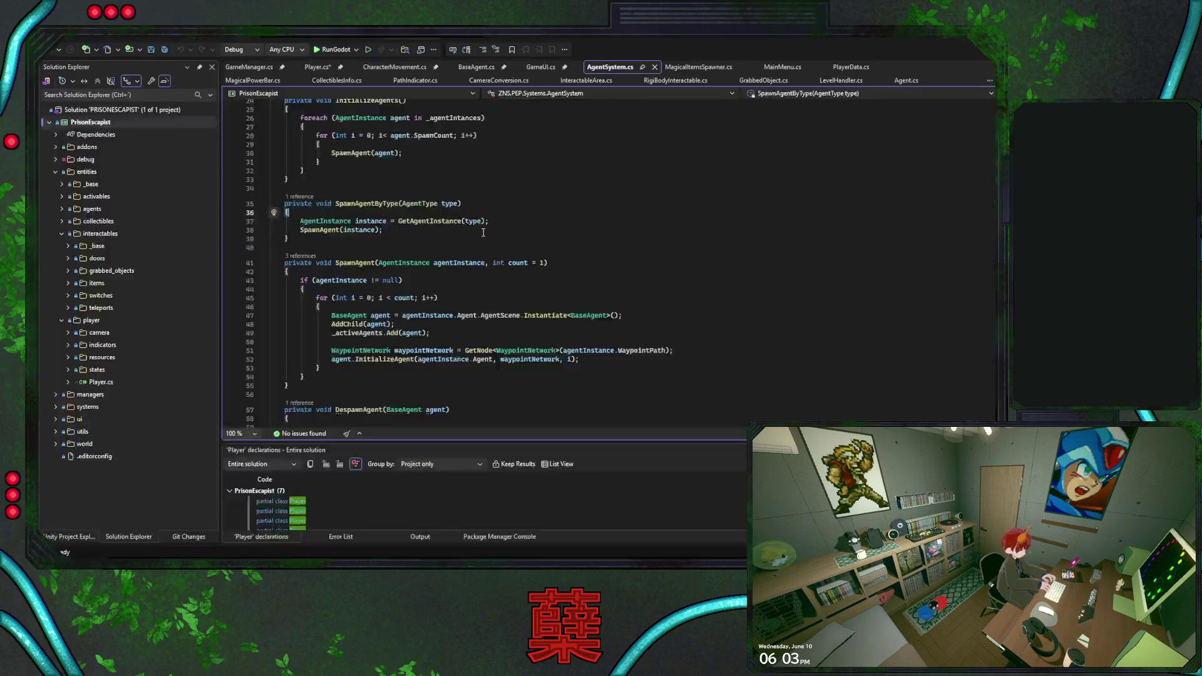
{"action": "left_click", "coordinate": [475, 67]}
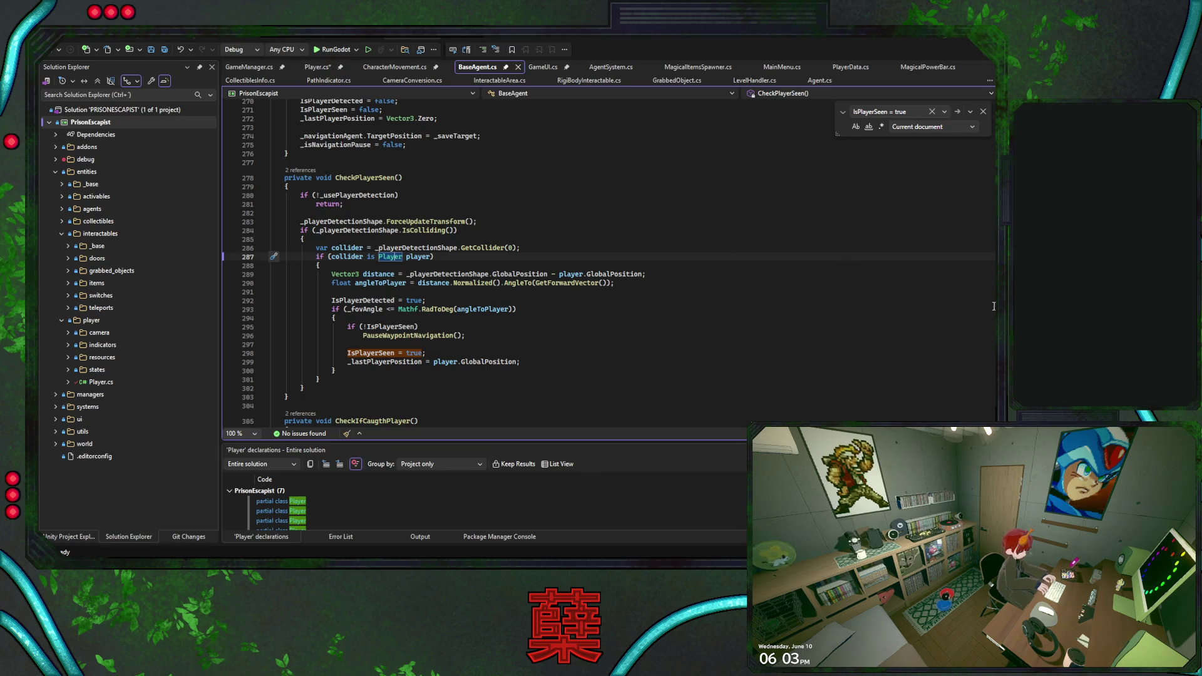
Search BaseAgent.cs for 'Caug' and inspect the caught-player check and IsDetainingPlayer uses.
{"action": "key", "text": "ctrl+f"}
{"action": "type", "text": "Cua"}
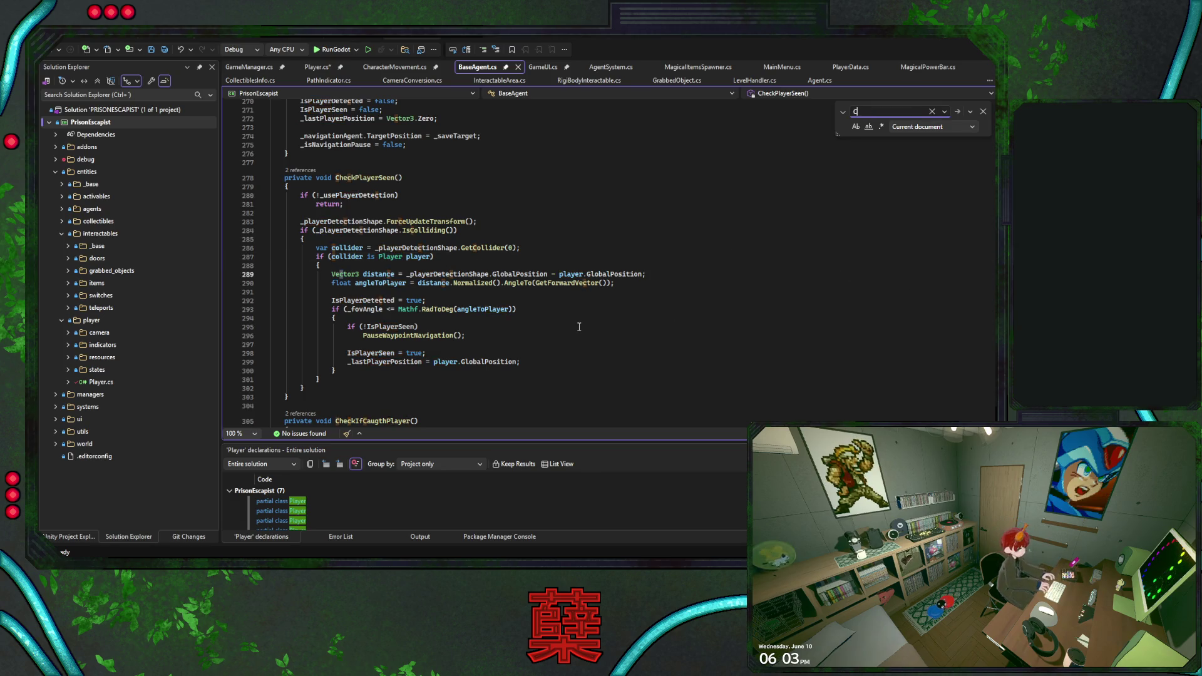
{"action": "key", "text": "BackSpace"}
{"action": "key", "text": "BackSpace"}
{"action": "type", "text": "aug"}
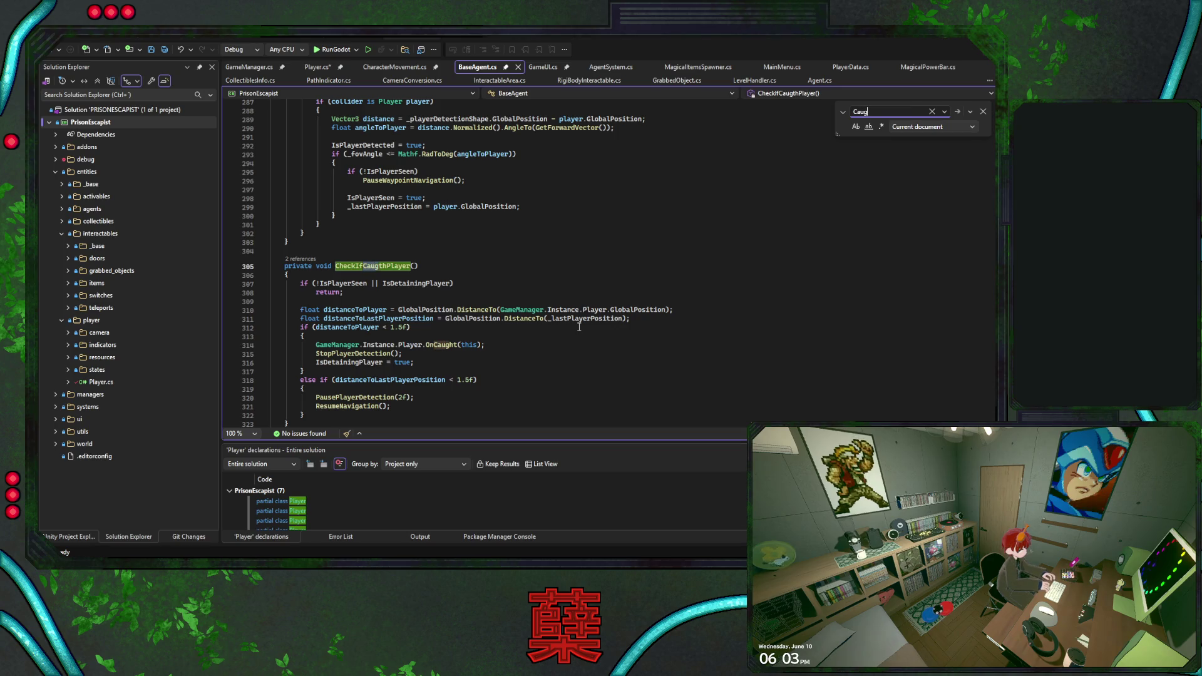
{"action": "scroll", "coordinate": [554, 327], "scroll_direction": "down", "scroll_amount": 13}
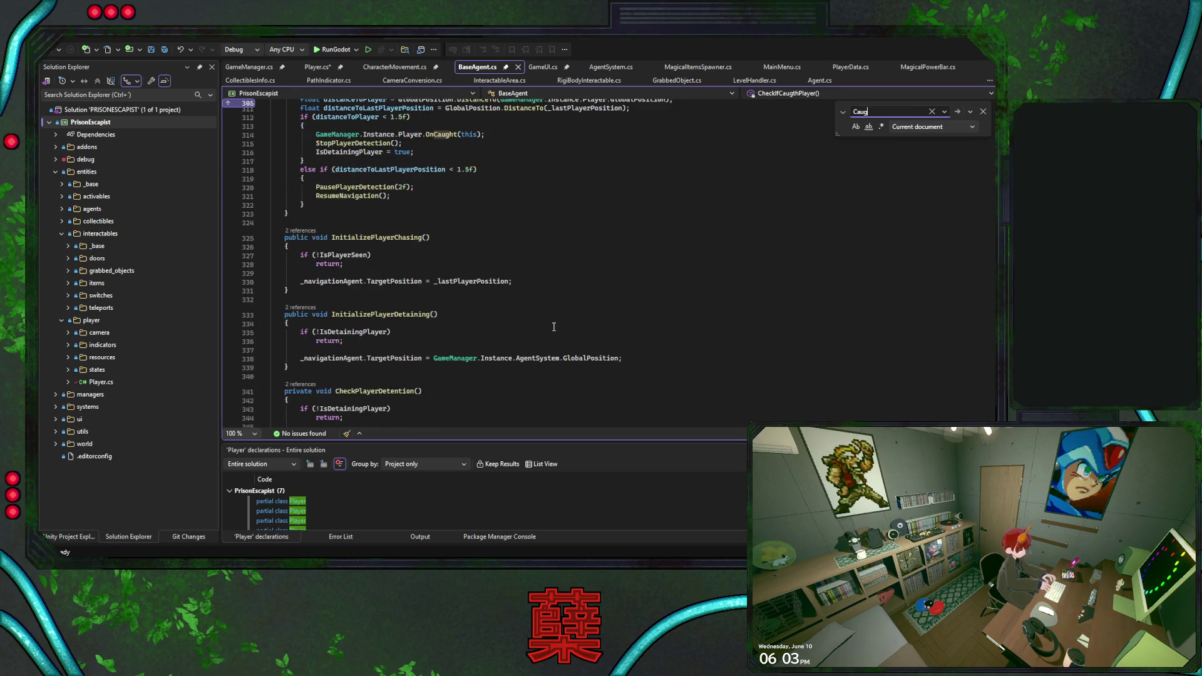
{"action": "scroll", "coordinate": [554, 327], "scroll_direction": "down", "scroll_amount": 18}
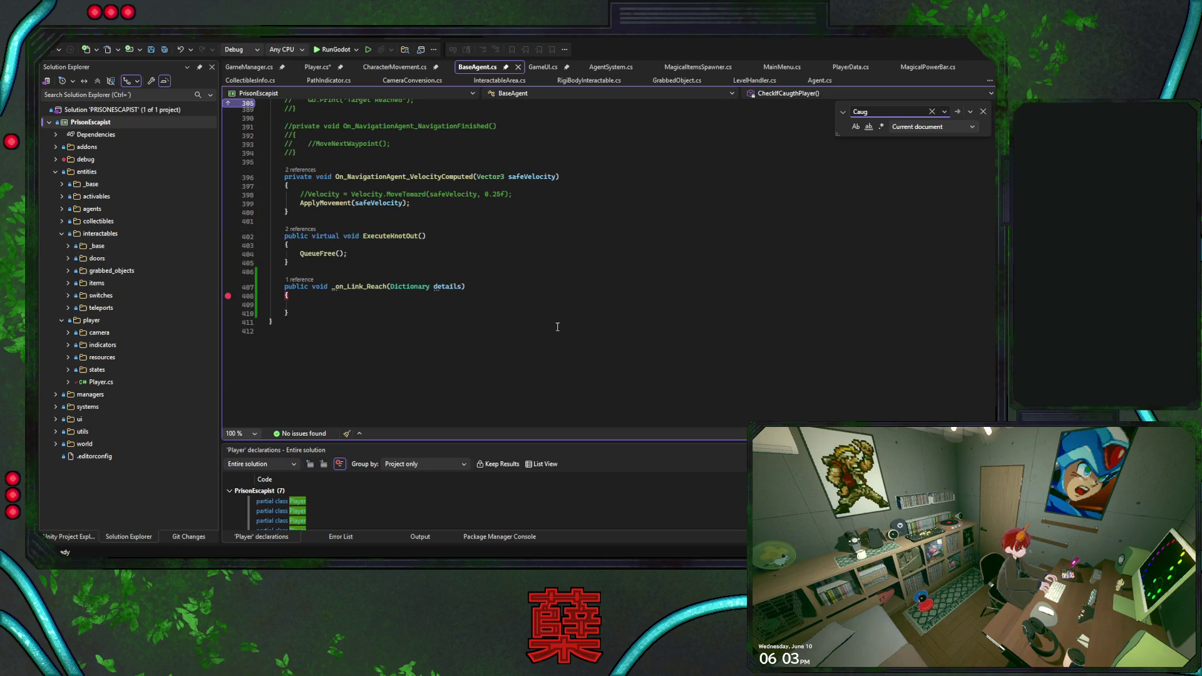
{"action": "scroll", "coordinate": [507, 318], "scroll_direction": "up", "scroll_amount": 17}
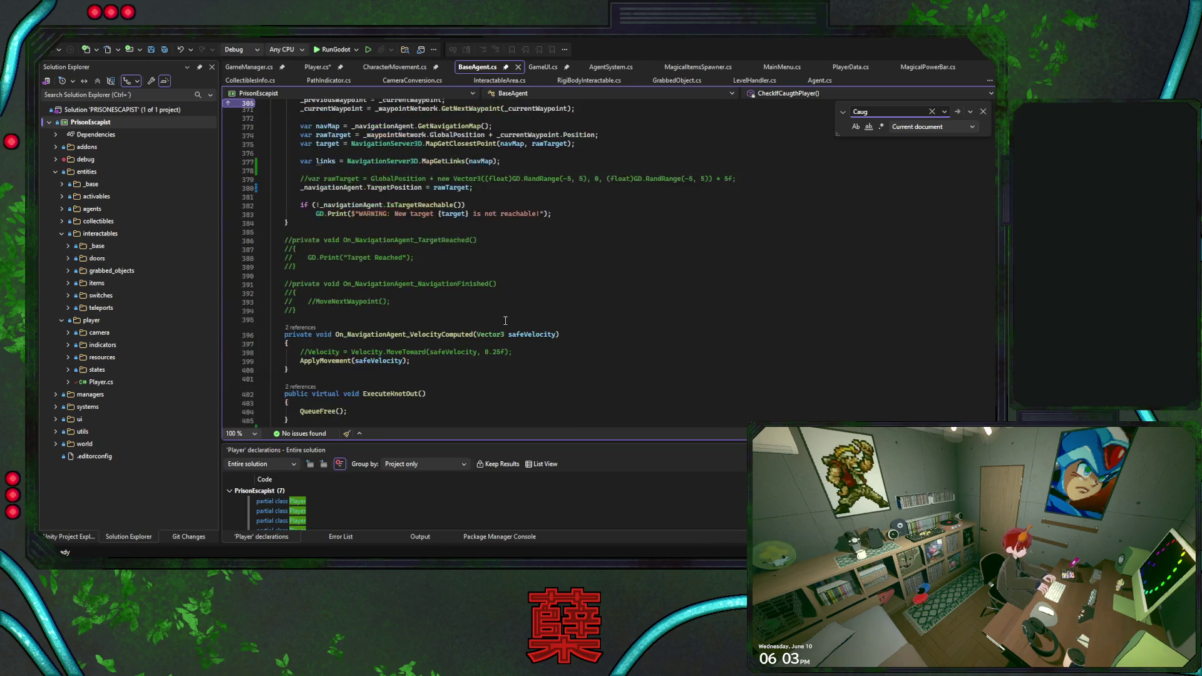
{"action": "scroll", "coordinate": [508, 319], "scroll_direction": "up", "scroll_amount": 13}
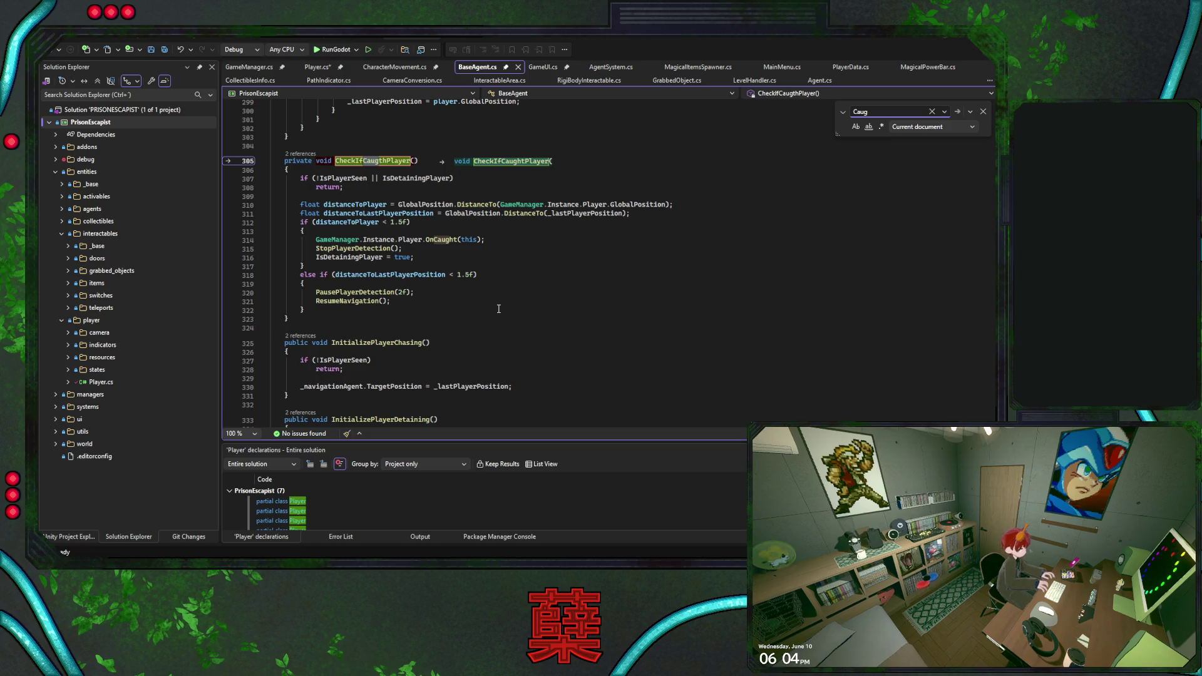
{"action": "left_click", "coordinate": [495, 260]}
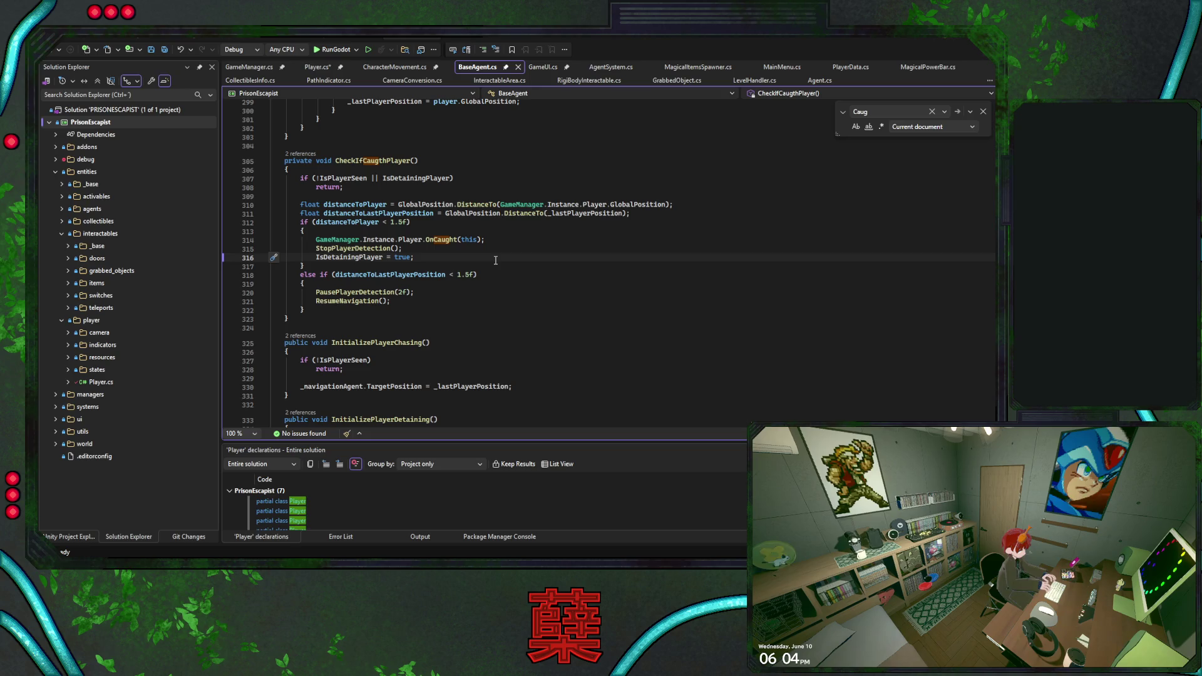
{"action": "key", "text": "Escape"}
{"action": "double_click", "coordinate": [362, 258]}
{"action": "scroll", "coordinate": [932, 304], "scroll_direction": "up", "scroll_amount": 20}
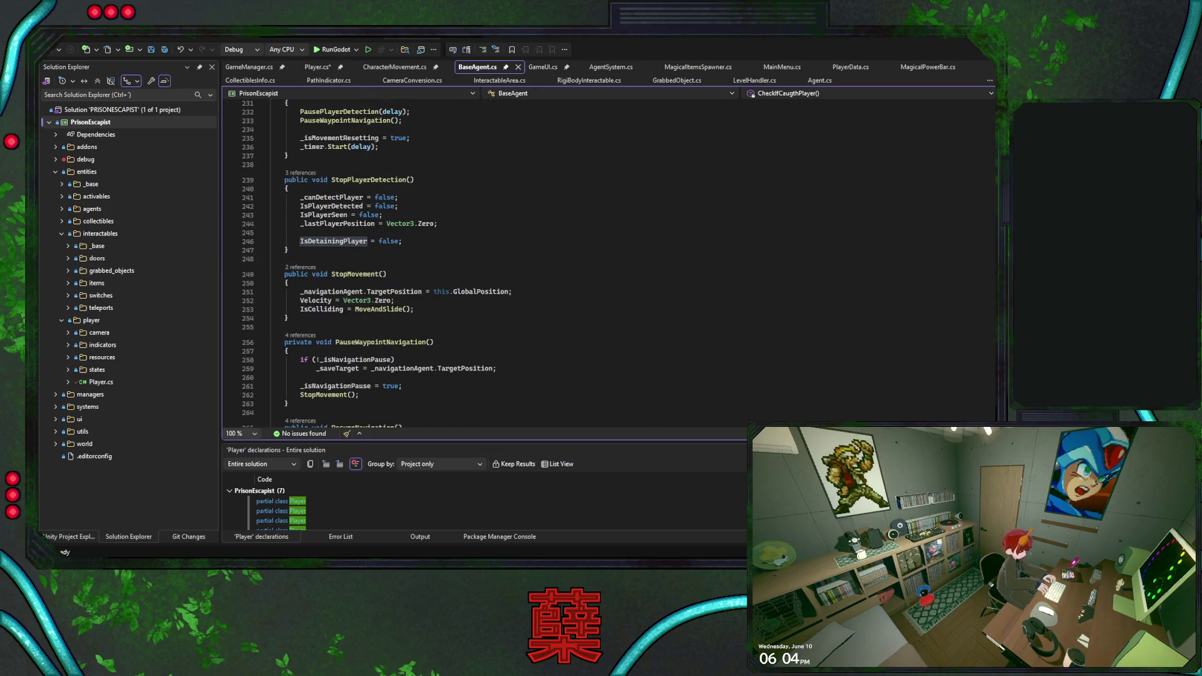
{"action": "scroll", "coordinate": [607, 260], "scroll_direction": "up", "scroll_amount": 20}
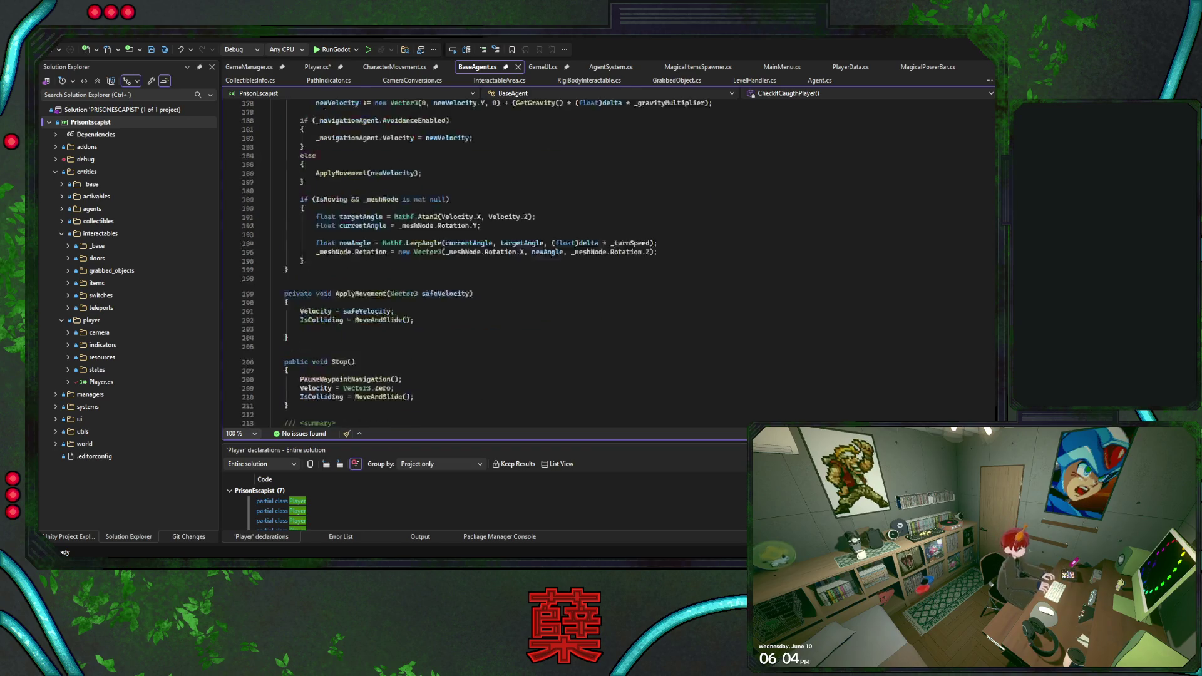
{"action": "scroll", "coordinate": [608, 260], "scroll_direction": "down", "scroll_amount": 20}
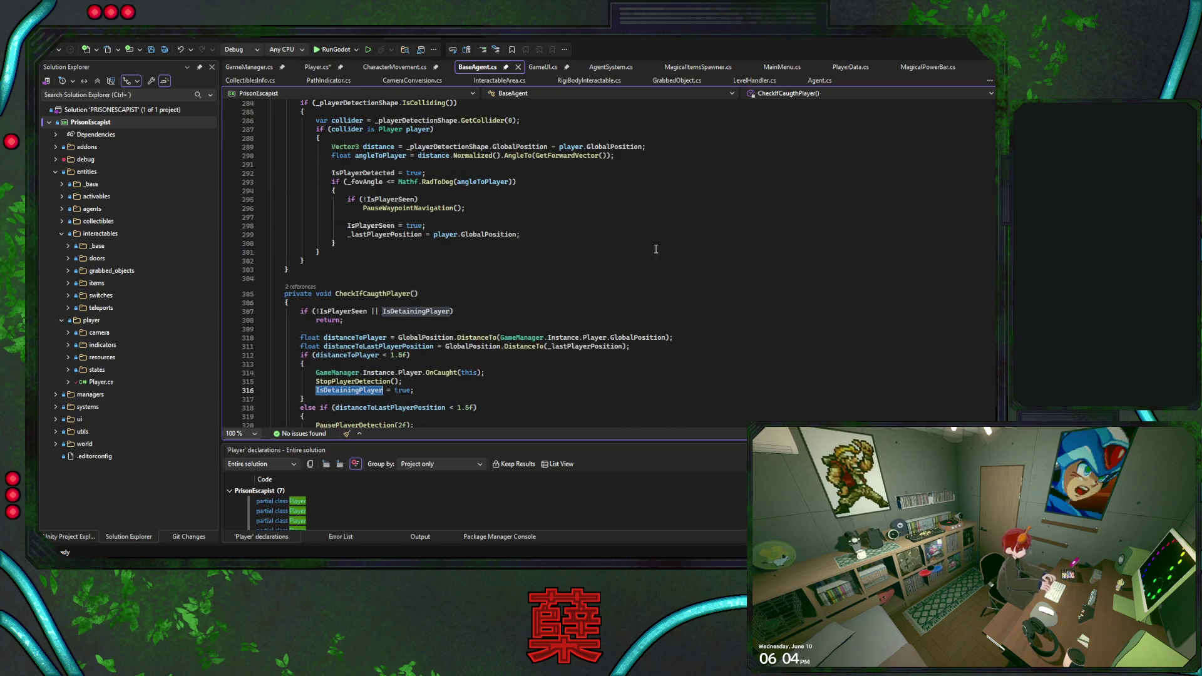
{"action": "scroll", "coordinate": [579, 238], "scroll_direction": "down", "scroll_amount": 5}
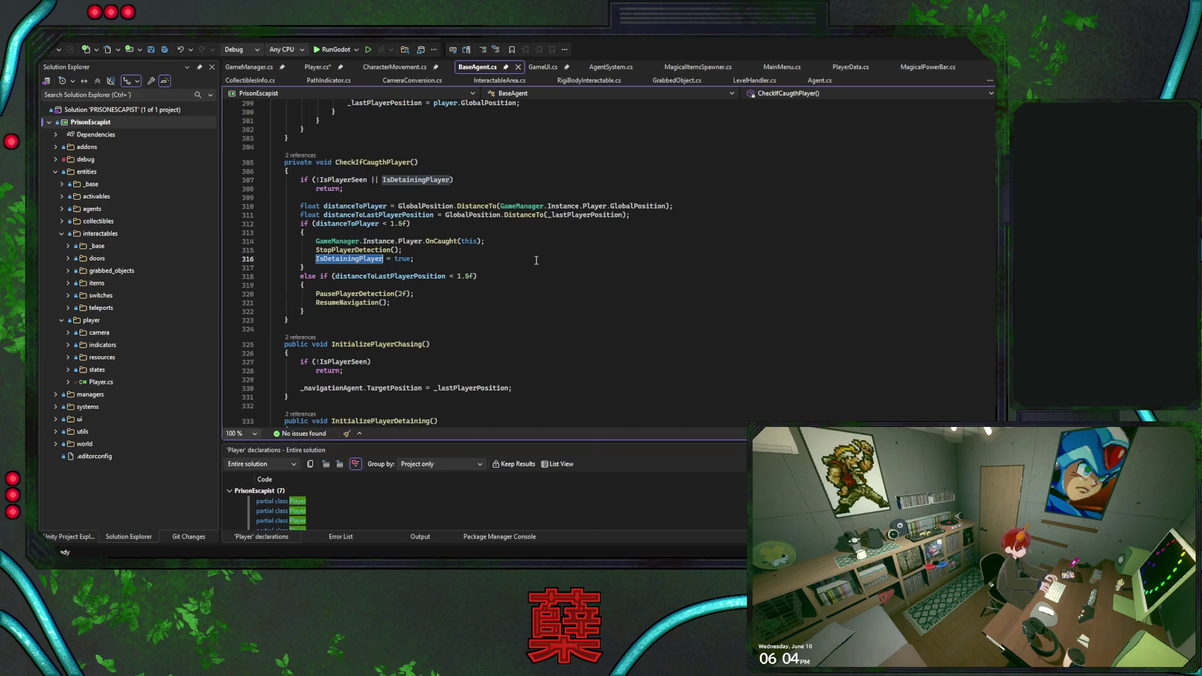
Search for 'Target' and inspect line 338's AgentSystem position target, then return to Godot.
{"action": "key", "text": "ctrl+f"}
{"action": "type", "text": "Target"}
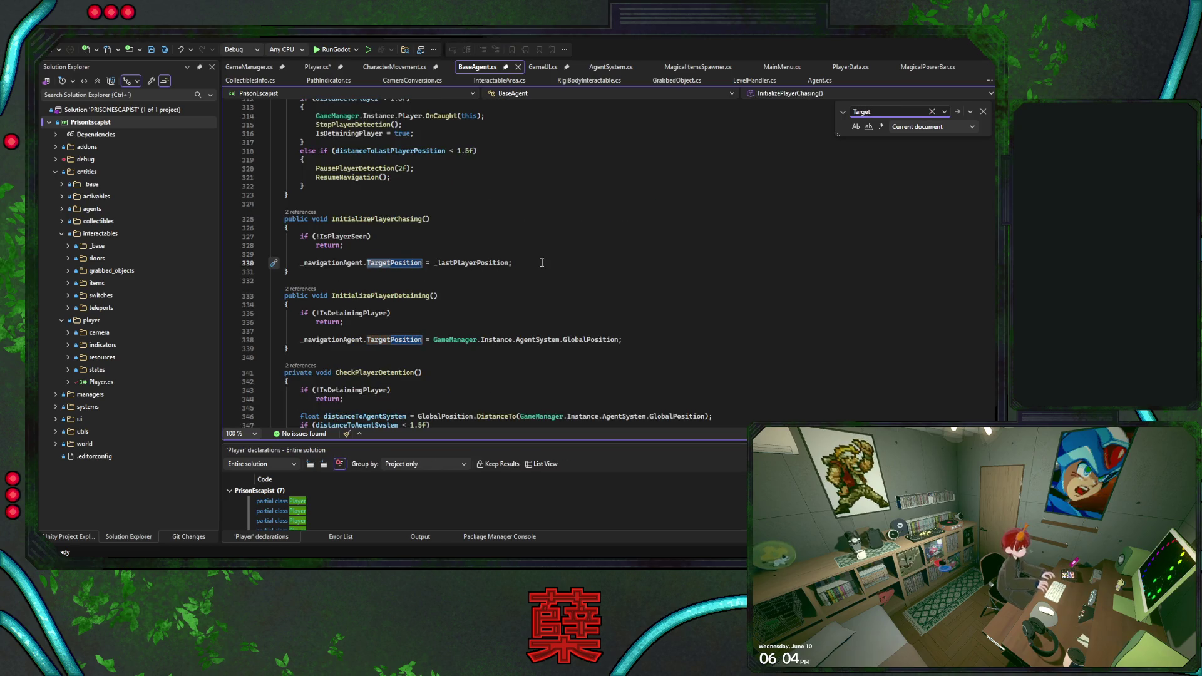
{"action": "scroll", "coordinate": [542, 261], "scroll_direction": "down", "scroll_amount": 1}
{"action": "left_click", "coordinate": [633, 313]}
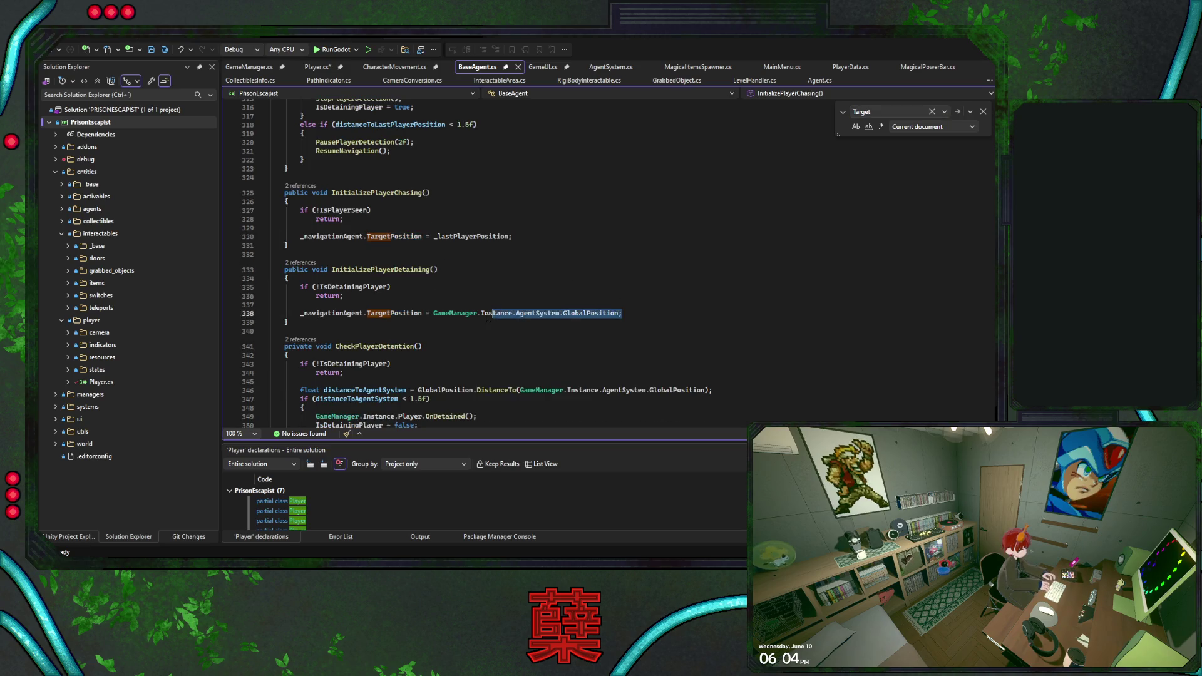
{"action": "key", "text": "Escape"}
{"action": "scroll", "coordinate": [458, 306], "scroll_direction": "down", "scroll_amount": 1}
{"action": "left_click_drag", "start_coordinate": [435, 286], "coordinate": [619, 286]}
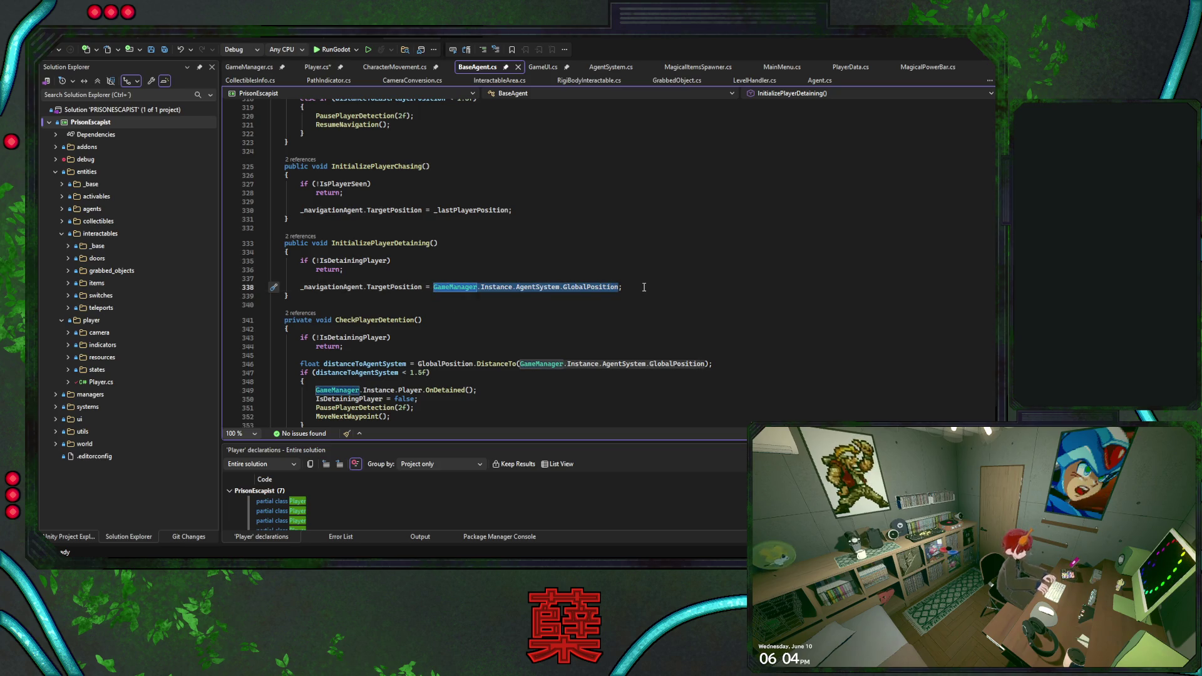
{"action": "left_click", "coordinate": [637, 288]}
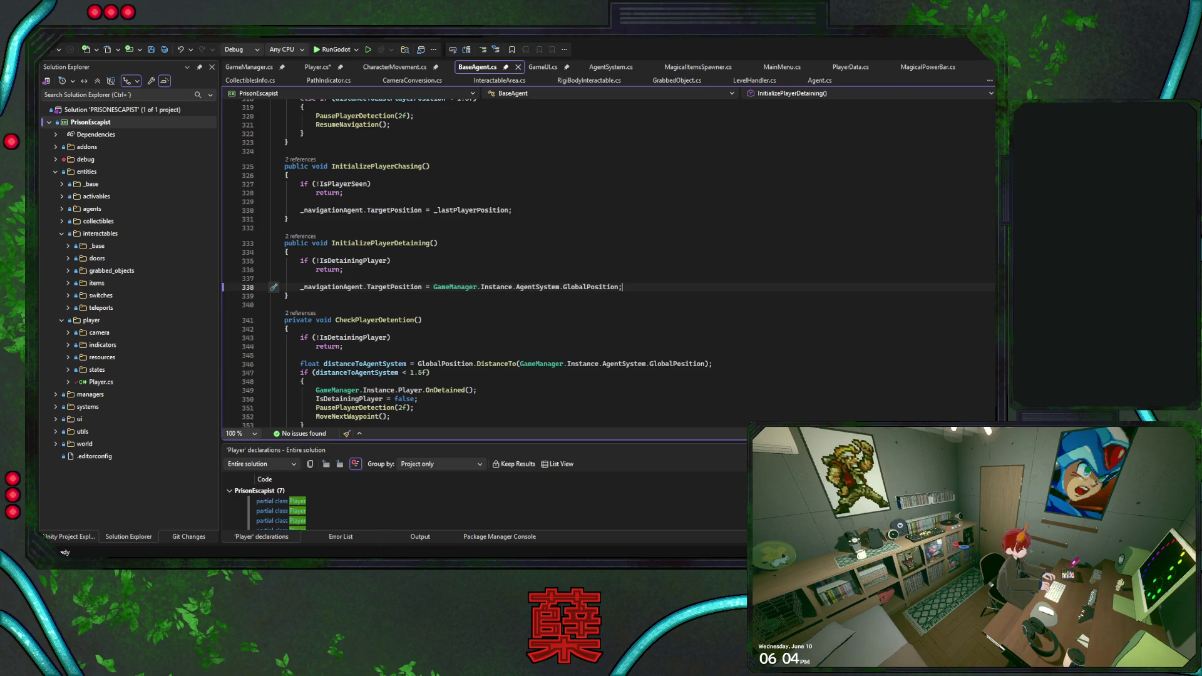
{"action": "key", "text": "alt+Tab"}
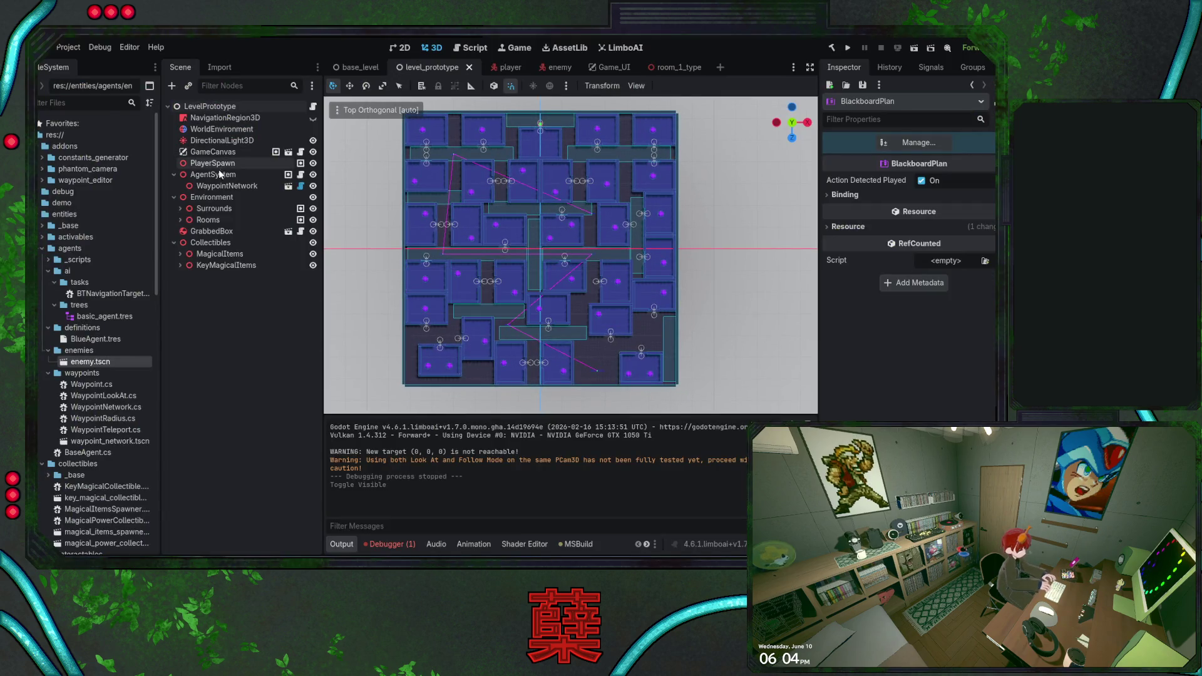
Delete KeyMagicalCollectible22 and KeyMagicalCollectible23 from the level.
{"action": "left_click", "coordinate": [219, 174]}
{"action": "left_click_drag", "start_coordinate": [505, 310], "coordinate": [449, 249]}
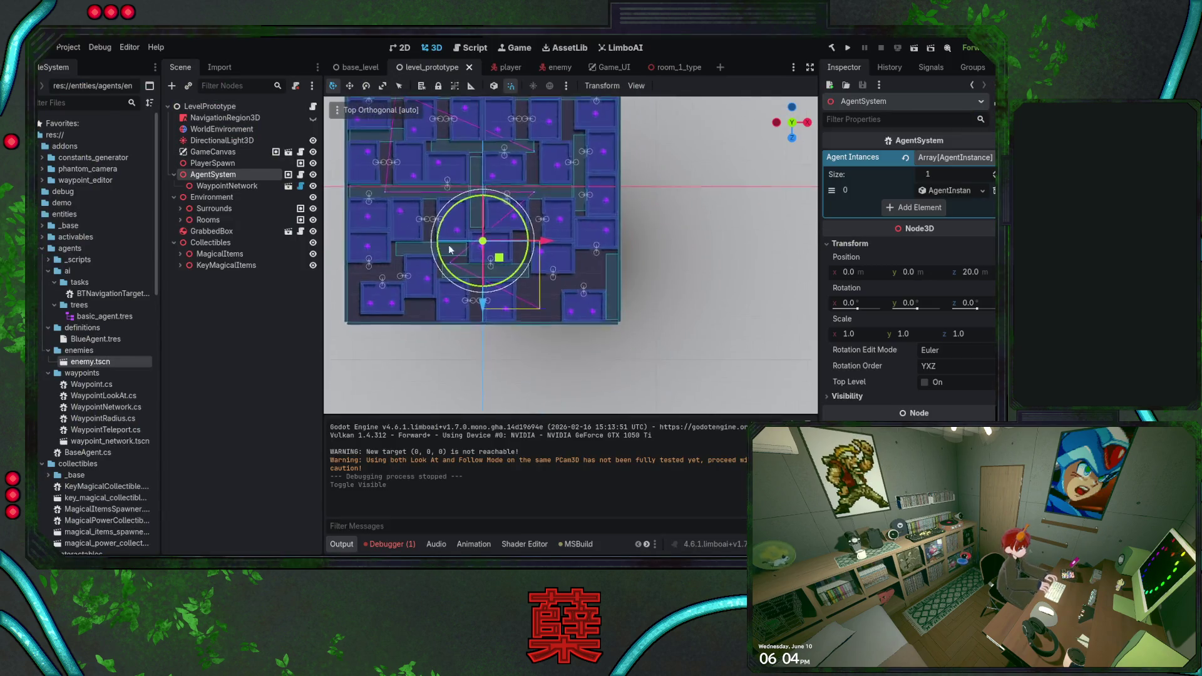
{"action": "scroll", "coordinate": [512, 272], "scroll_direction": "up", "scroll_amount": 2}
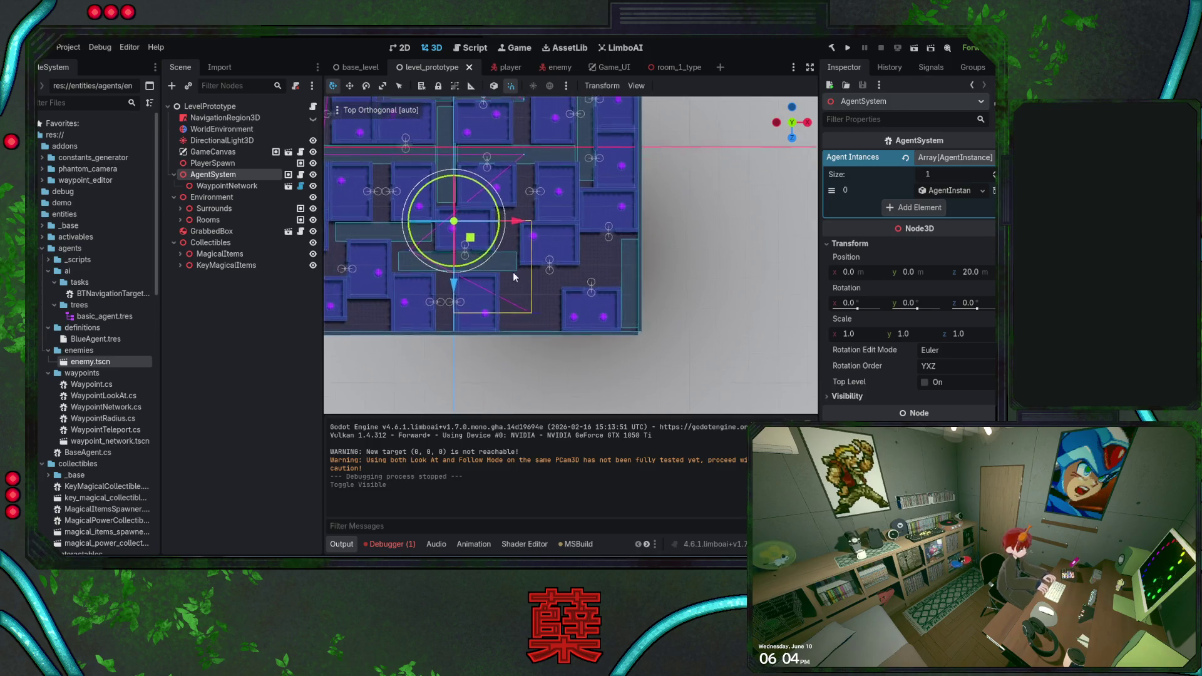
{"action": "left_click_drag", "start_coordinate": [513, 274], "coordinate": [514, 254]}
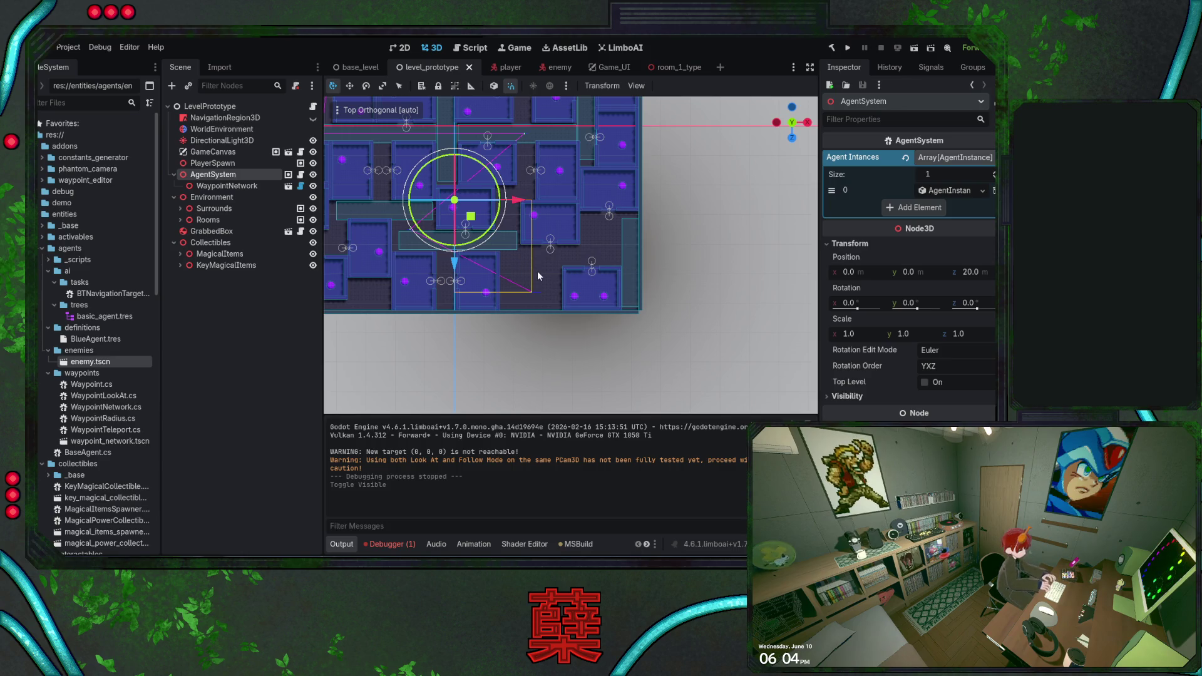
{"action": "left_click", "coordinate": [574, 300]}
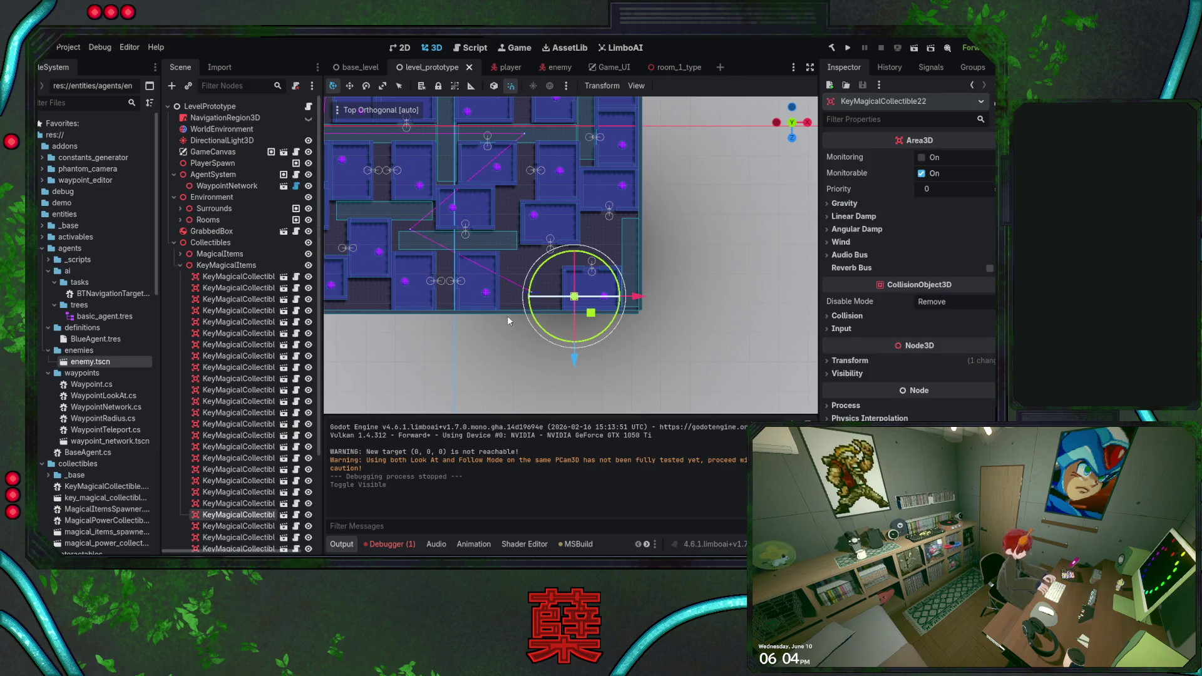
{"action": "key", "text": "Delete"}
{"action": "left_click", "coordinate": [558, 316]}
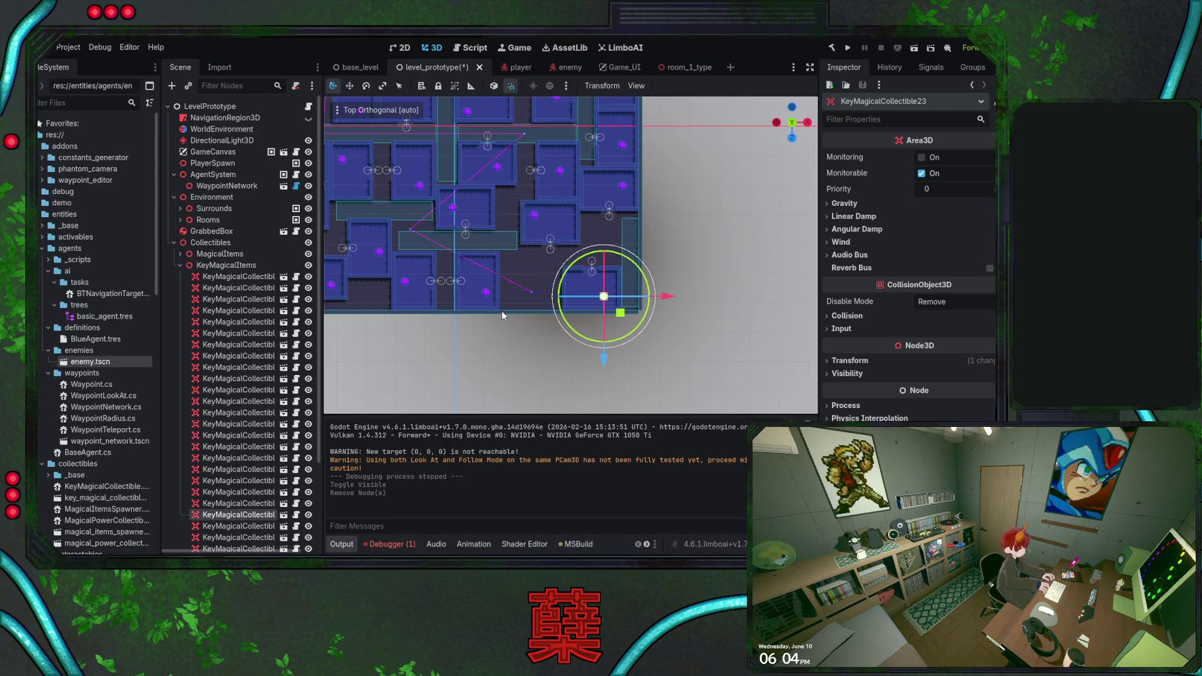
{"action": "key", "text": "Delete"}
{"action": "left_click", "coordinate": [181, 265]}
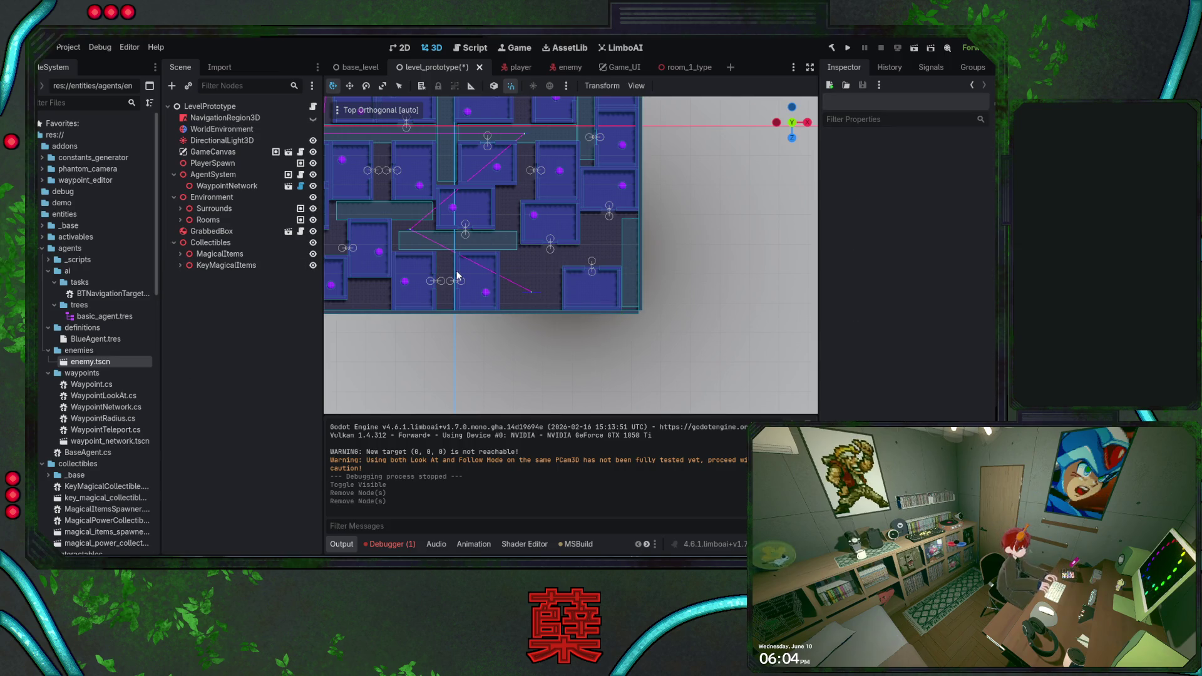
Move the AgentSystem to about (38, 0, 44).
{"action": "left_click", "coordinate": [223, 175]}
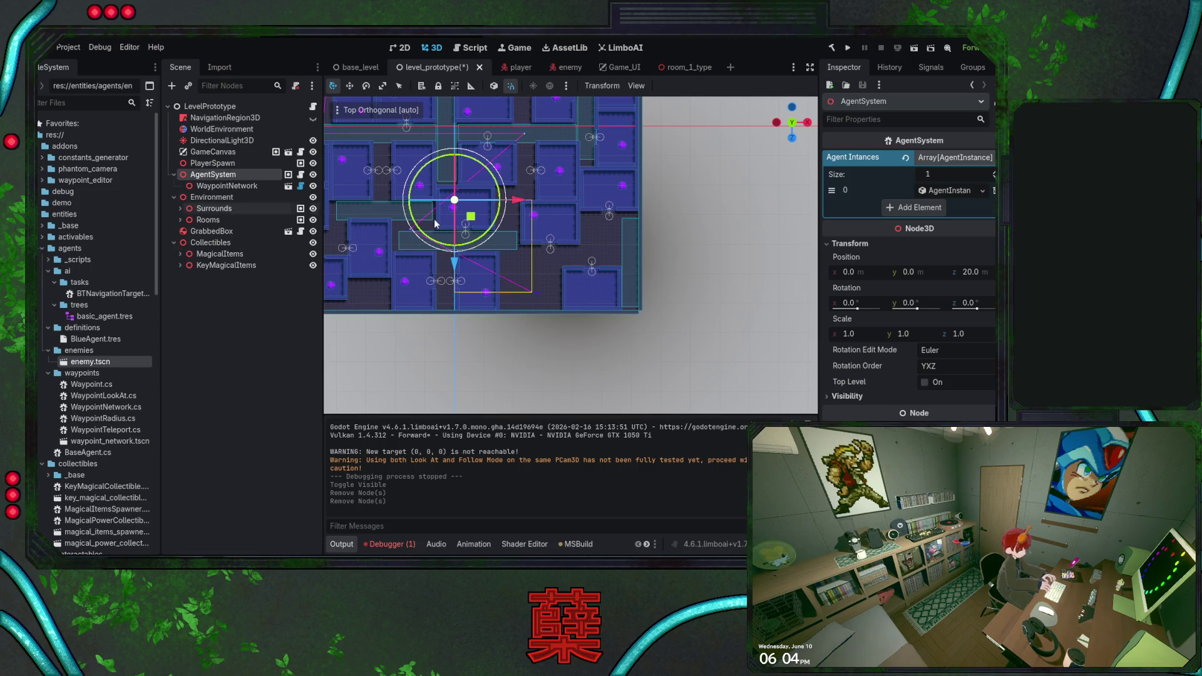
{"action": "mouse_move", "coordinate": [473, 222]}
{"action": "left_mouse_down"}
{"action": "mouse_move", "coordinate": [590, 284]}
{"action": "mouse_move", "coordinate": [607, 314]}
{"action": "left_mouse_up"}
{"action": "left_click", "coordinate": [244, 186]}
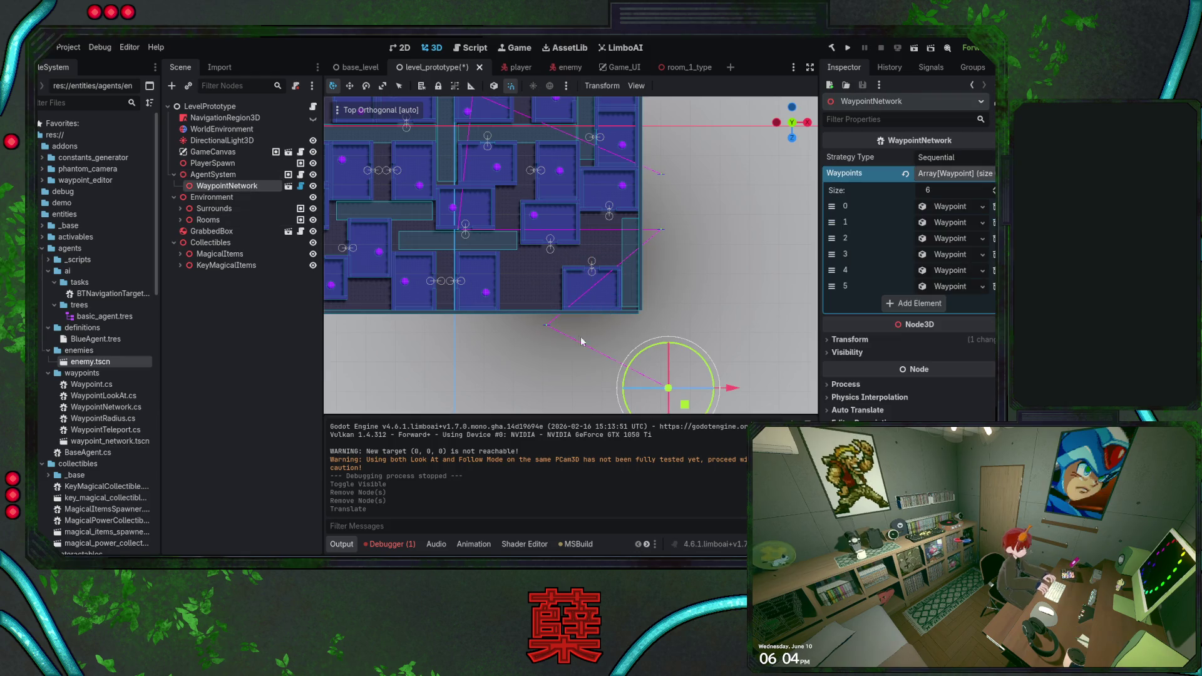
Shift the WaypointNetwork up and left onto the map and reposition a waypoint.
{"action": "left_click_drag", "start_coordinate": [685, 405], "coordinate": [544, 309]}
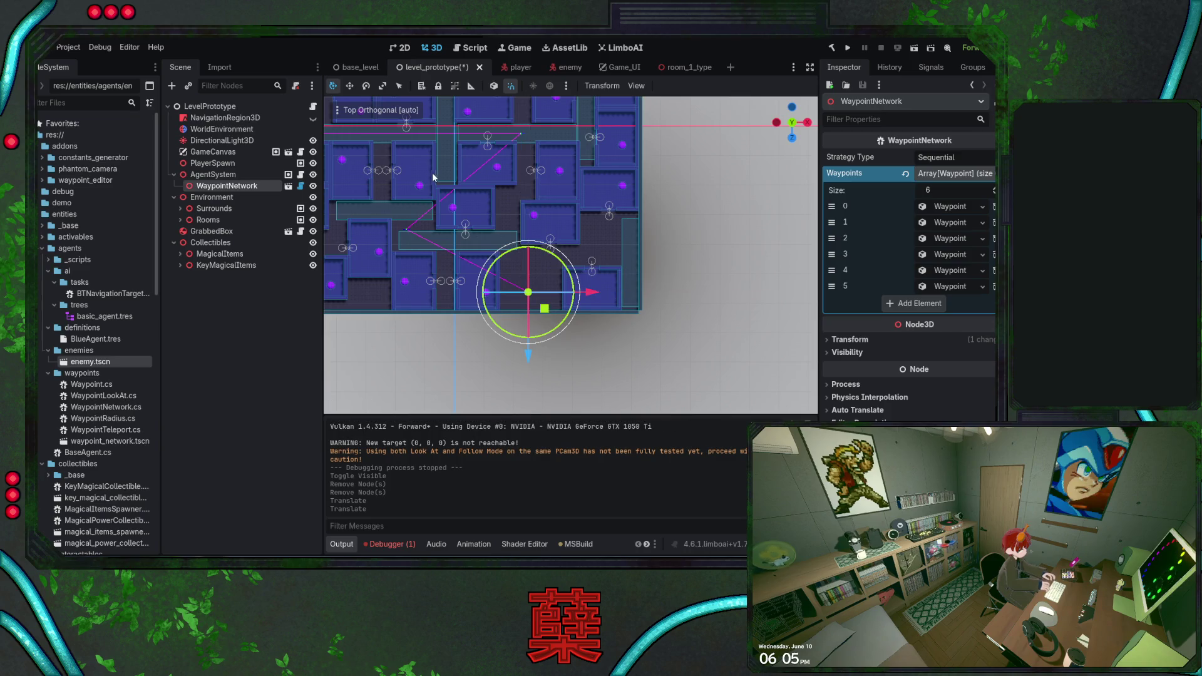
{"action": "key", "text": "f"}
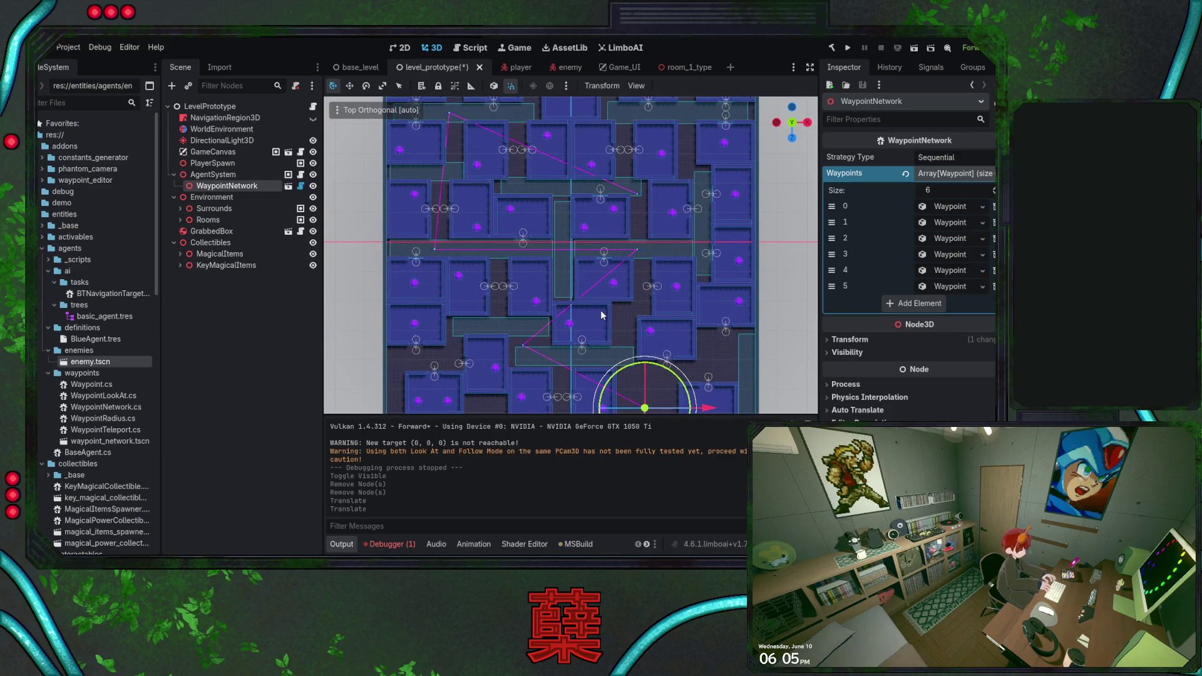
{"action": "key", "text": "f"}
{"action": "left_click_drag", "start_coordinate": [577, 409], "coordinate": [577, 411]}
{"action": "scroll", "coordinate": [557, 219], "scroll_direction": "up", "scroll_amount": 2}
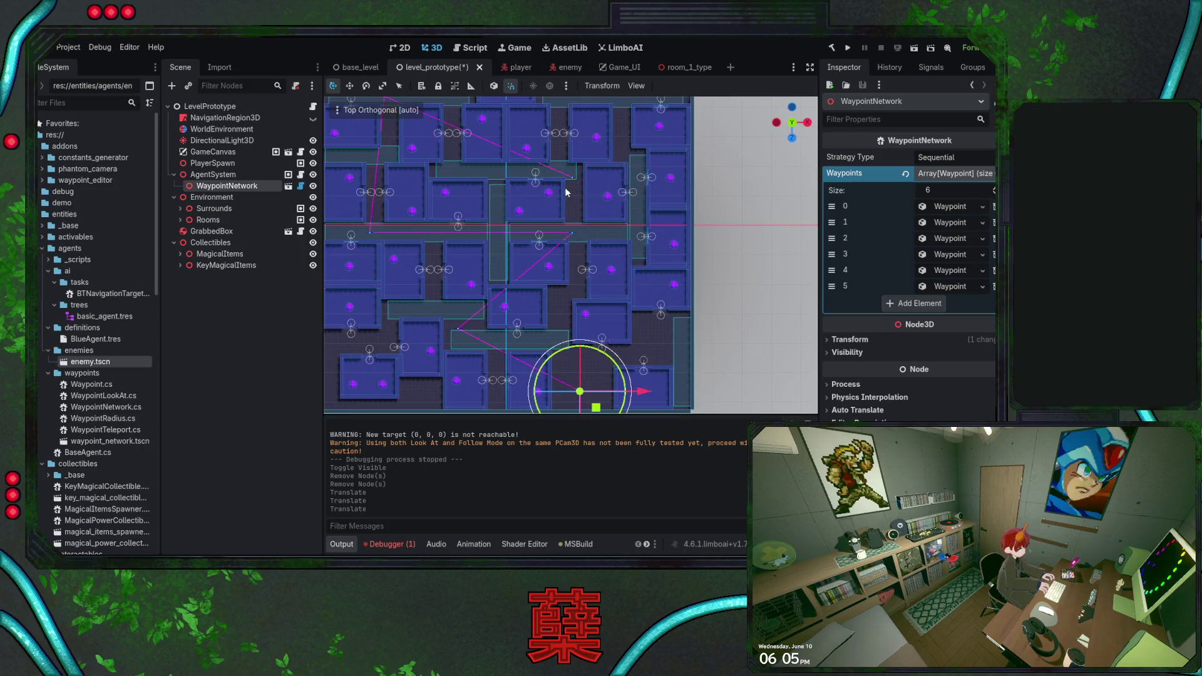
{"action": "key", "text": "g"}
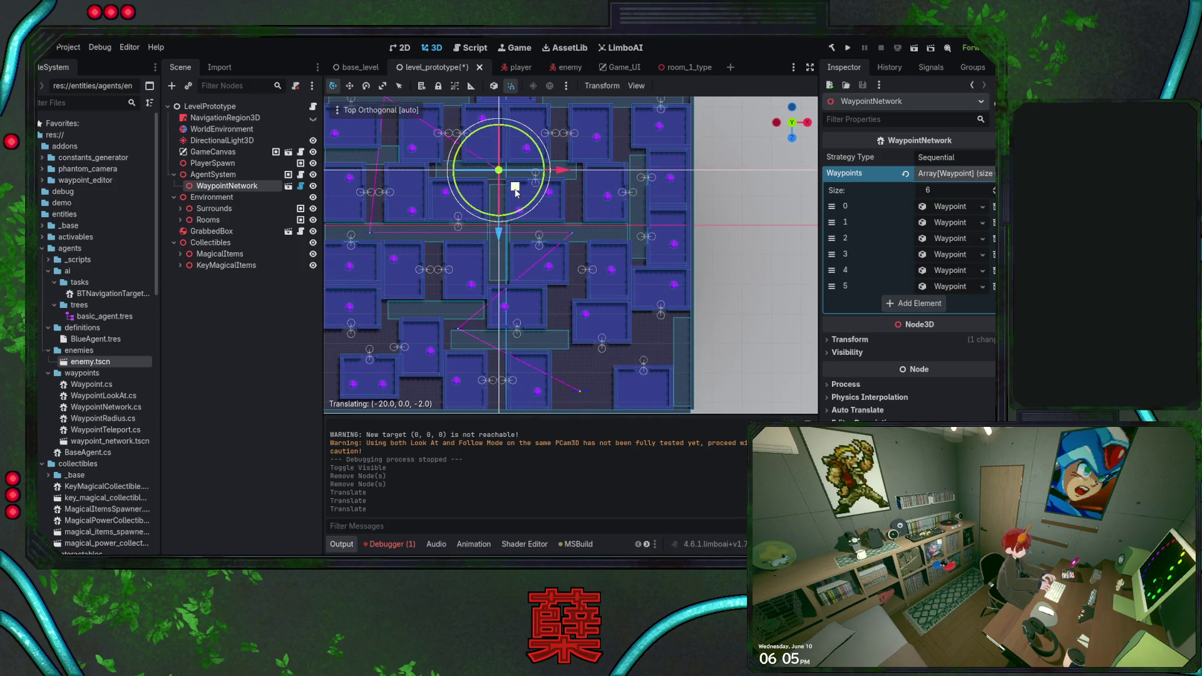
{"action": "left_click", "coordinate": [515, 191]}
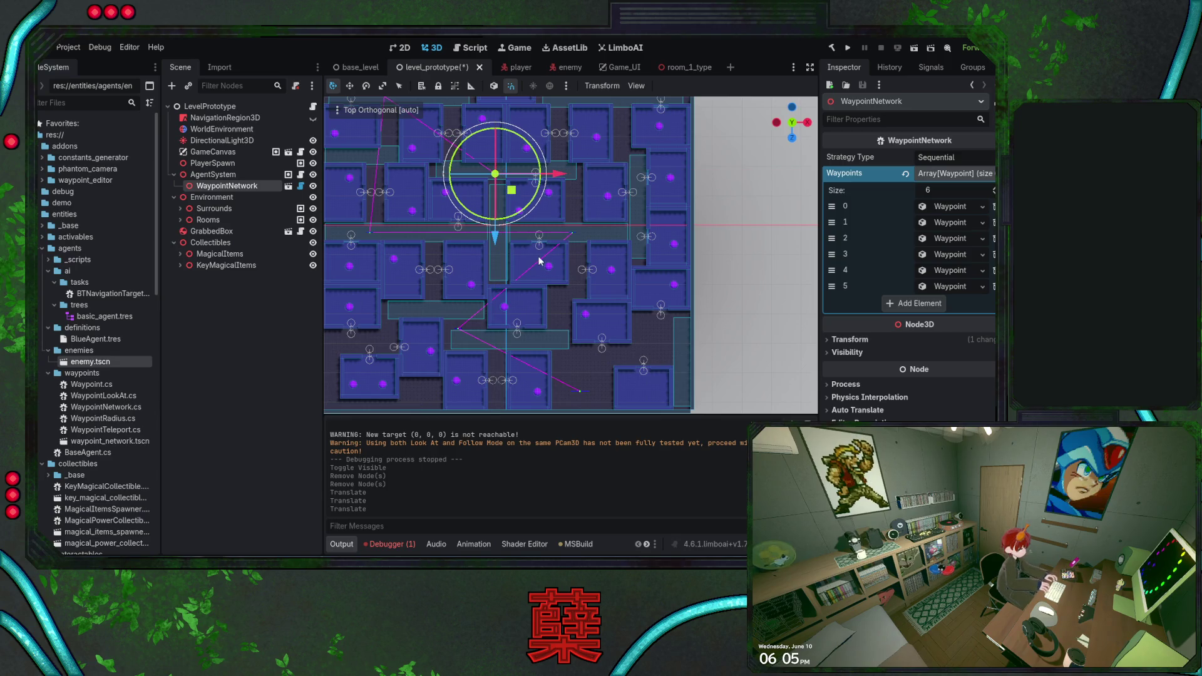
{"action": "scroll", "coordinate": [607, 274], "scroll_direction": "down", "scroll_amount": 1}
Undo the waypoint move, save level_prototype, and switch to Visual Studio.
{"action": "key", "text": "ctrl+s"}
{"action": "key", "text": "ctrl+z"}
{"action": "key", "text": "ctrl+s"}
{"action": "key", "text": "w"}
{"action": "scroll", "coordinate": [636, 308], "scroll_direction": "down", "scroll_amount": 1}
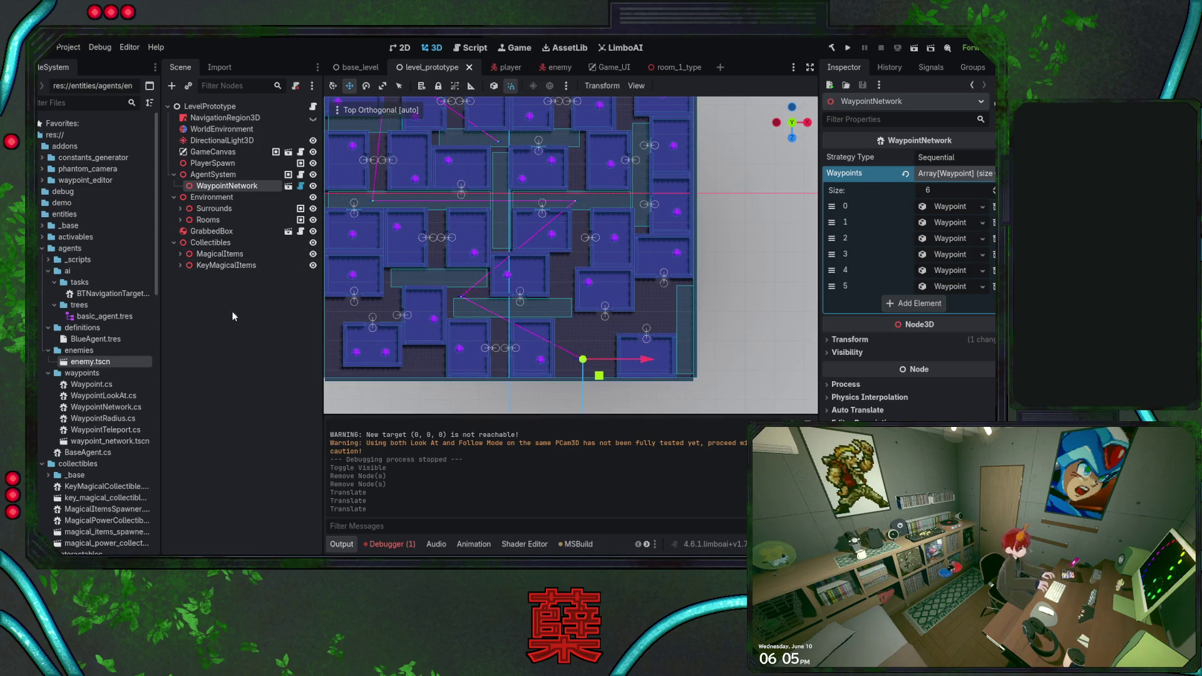
{"action": "scroll", "coordinate": [526, 268], "scroll_direction": "up", "scroll_amount": 4}
{"action": "key", "text": "ctrl+s"}
{"action": "scroll", "coordinate": [540, 268], "scroll_direction": "down", "scroll_amount": 2}
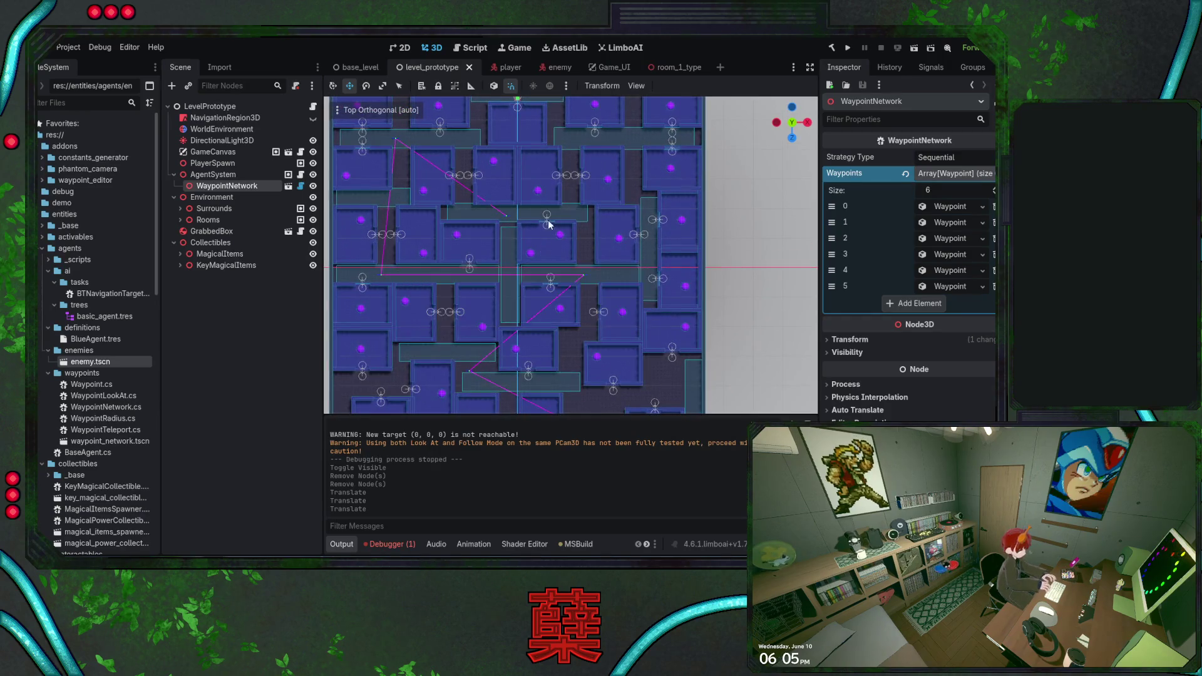
{"action": "key", "text": "alt+Tab"}
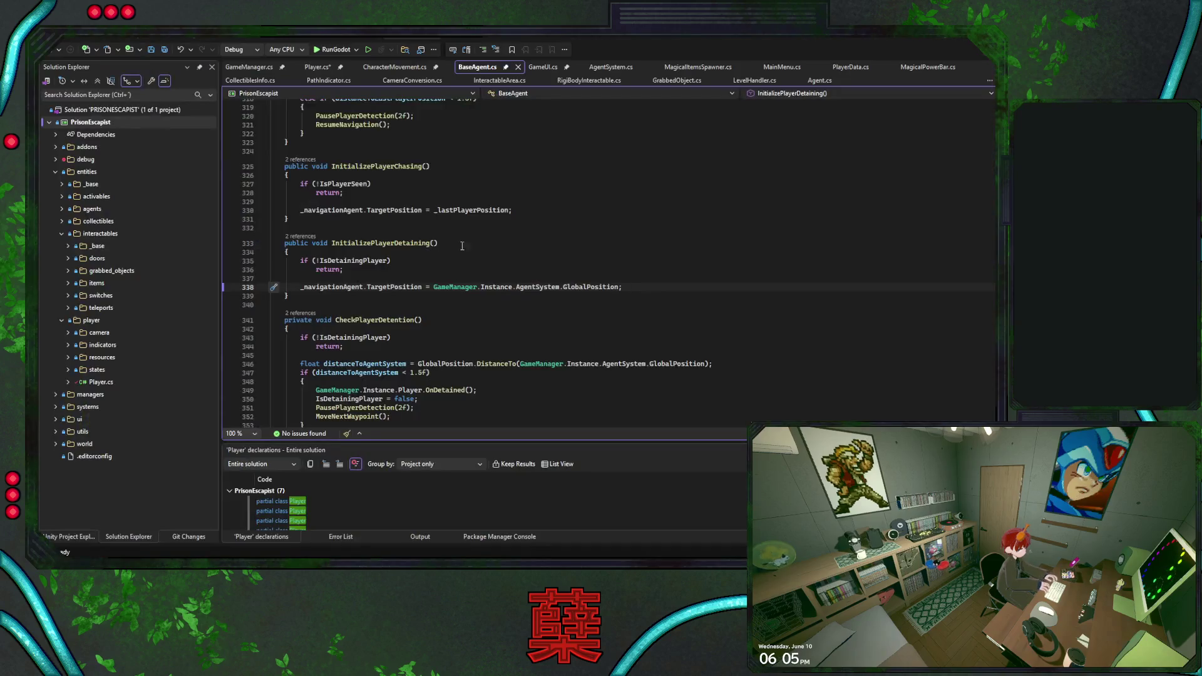
Review SpawnAgent's waypointNetwork uses and InitializeAgent call in AgentSystem.cs, then return to Godot.
{"action": "left_click", "coordinate": [614, 66]}
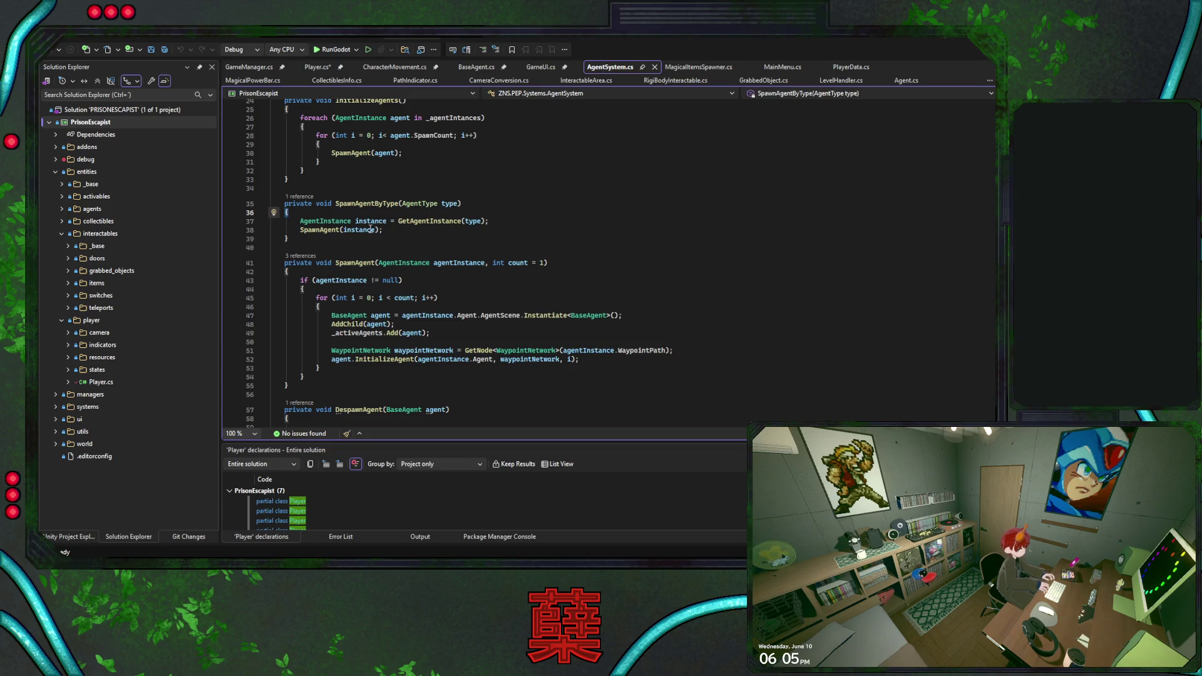
{"action": "double_click", "coordinate": [335, 230]}
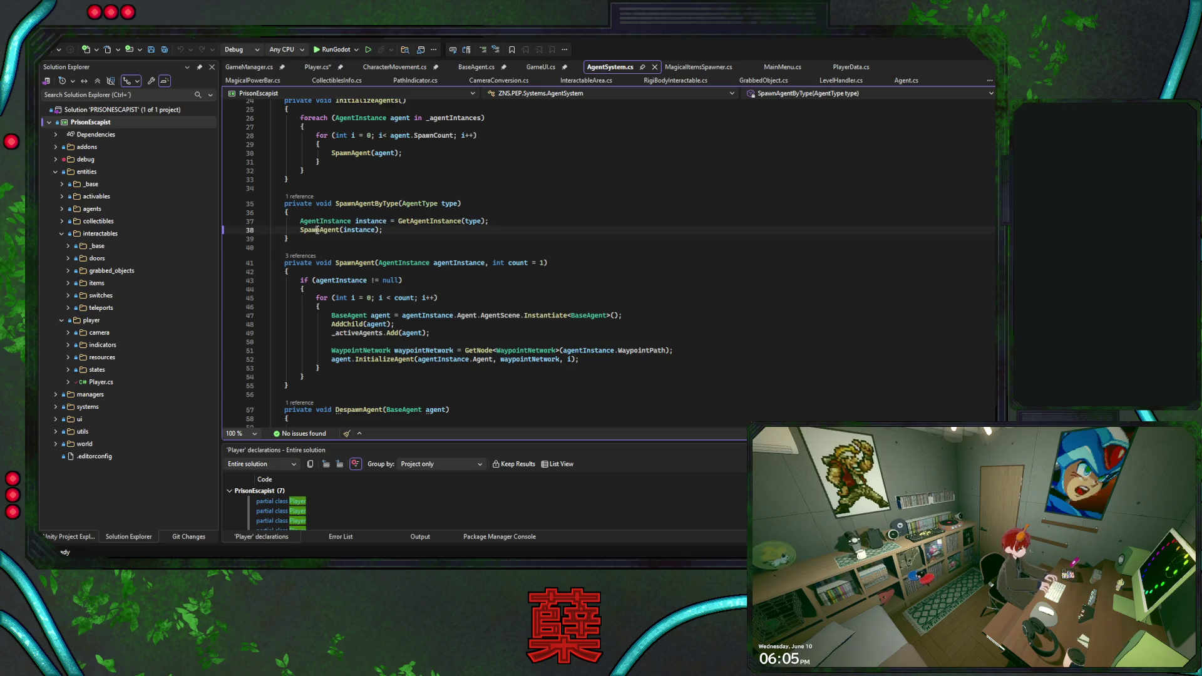
{"action": "left_click", "coordinate": [455, 333]}
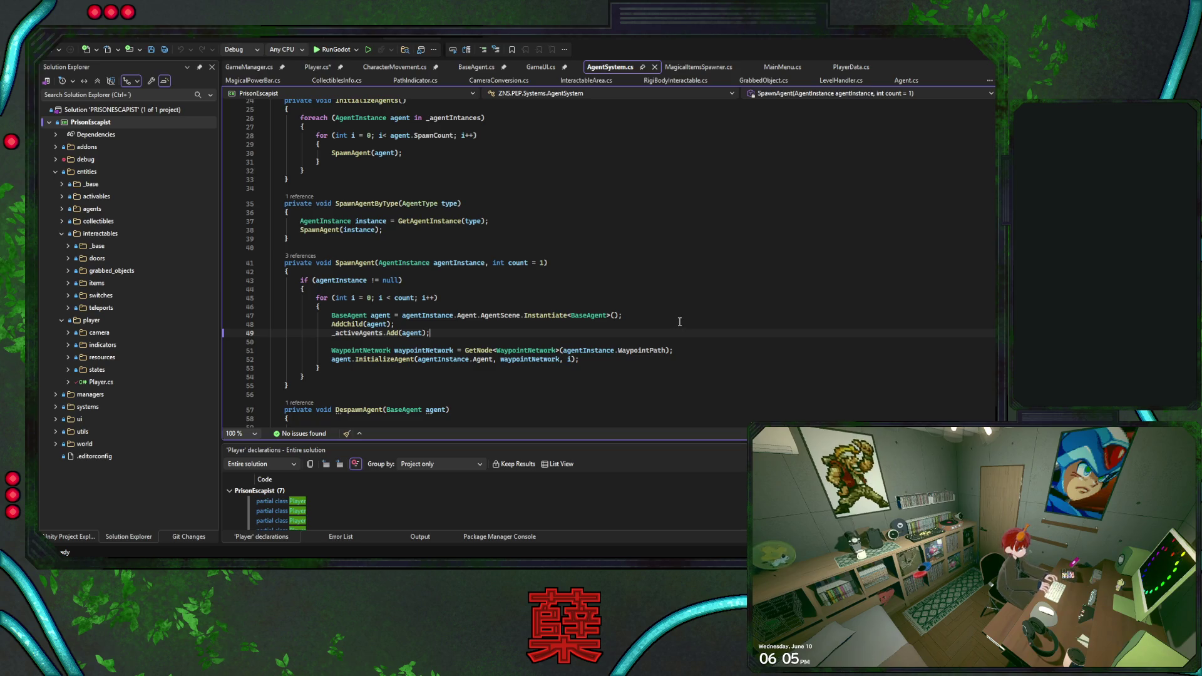
{"action": "left_click", "coordinate": [442, 350]}
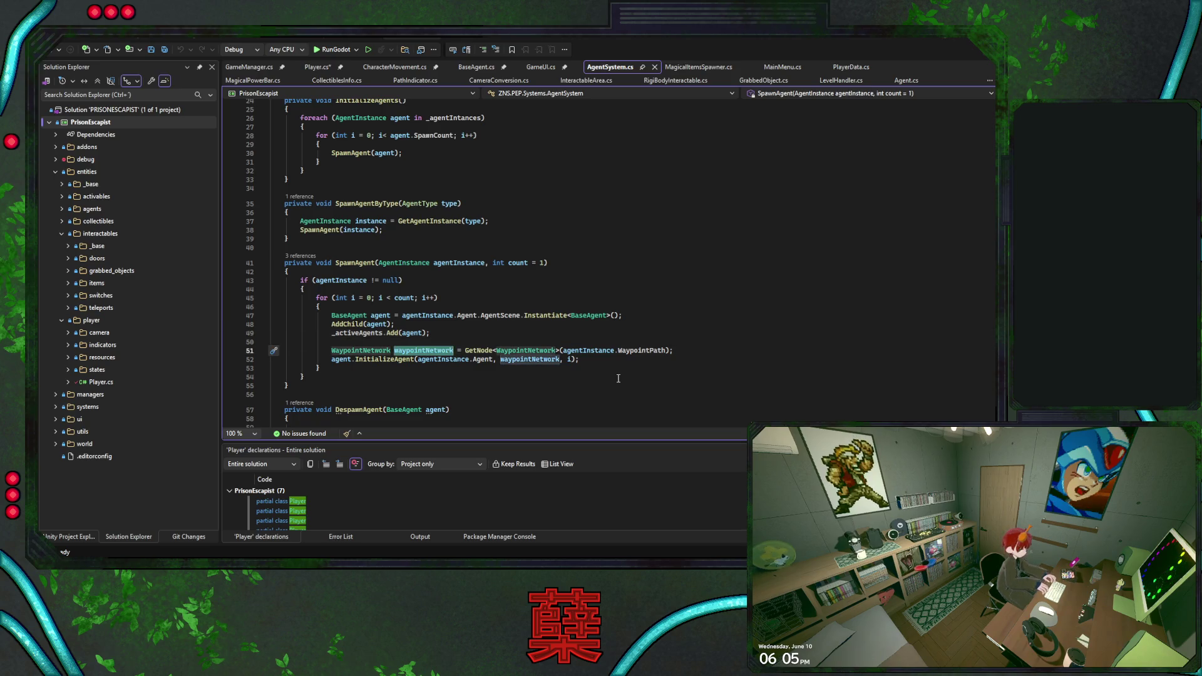
{"action": "left_click", "coordinate": [594, 360]}
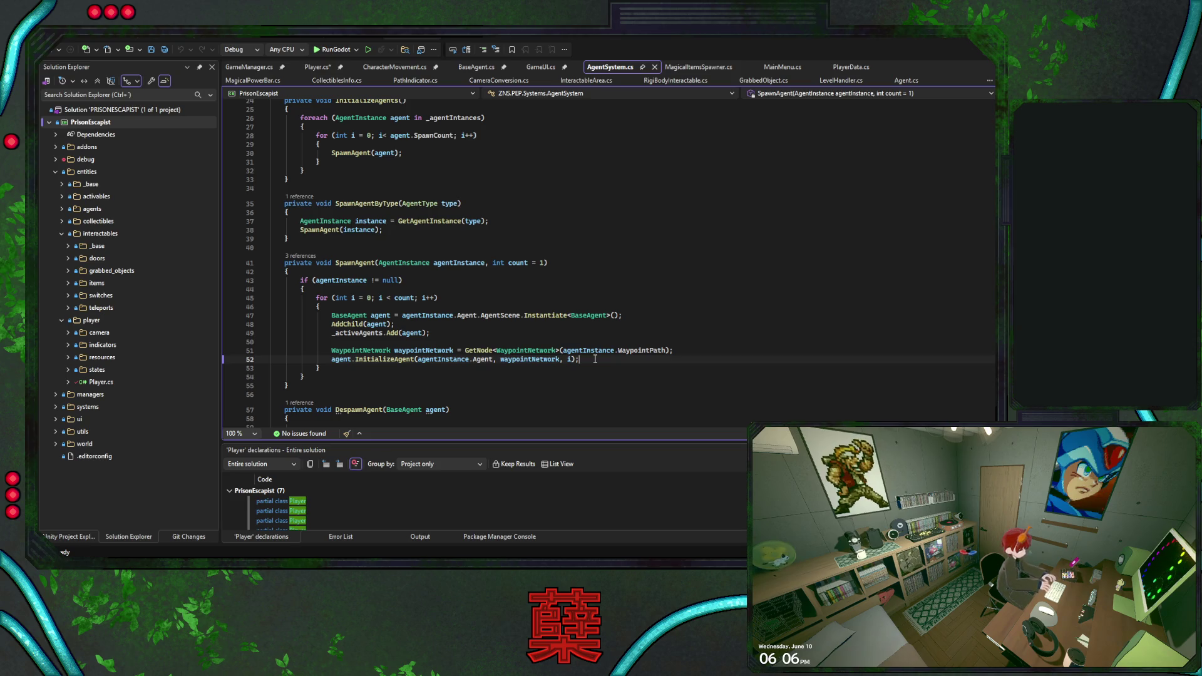
{"action": "scroll", "coordinate": [511, 287], "scroll_direction": "up", "scroll_amount": 8}
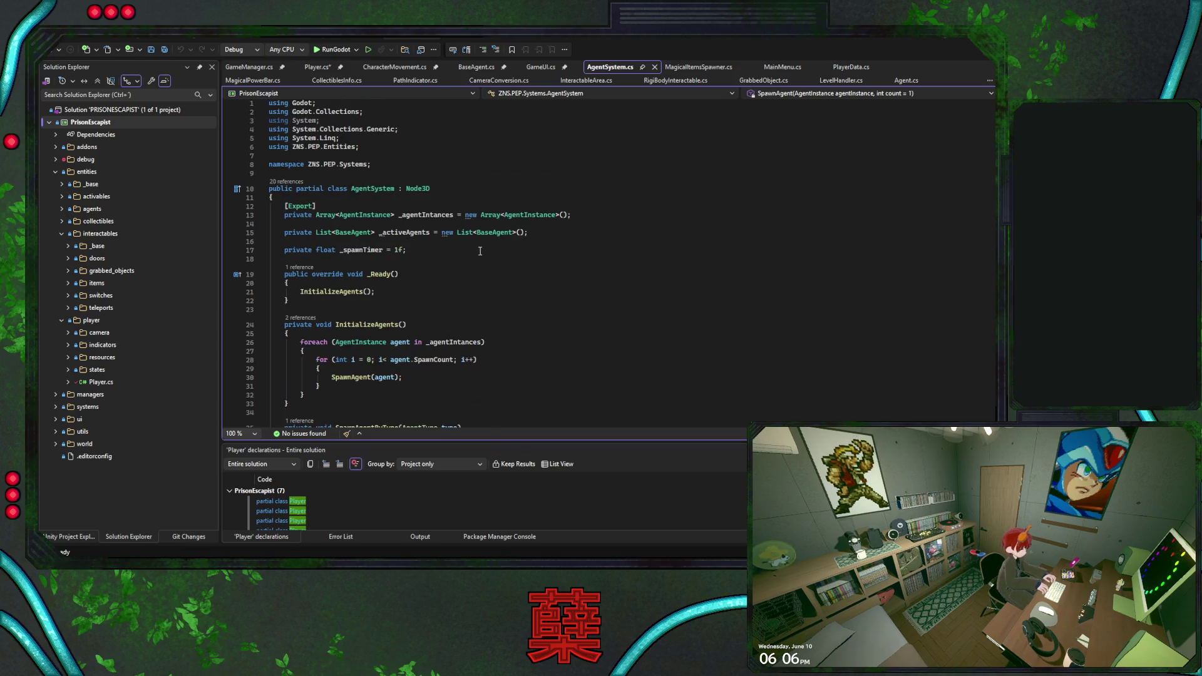
{"action": "key", "text": "alt+Tab"}
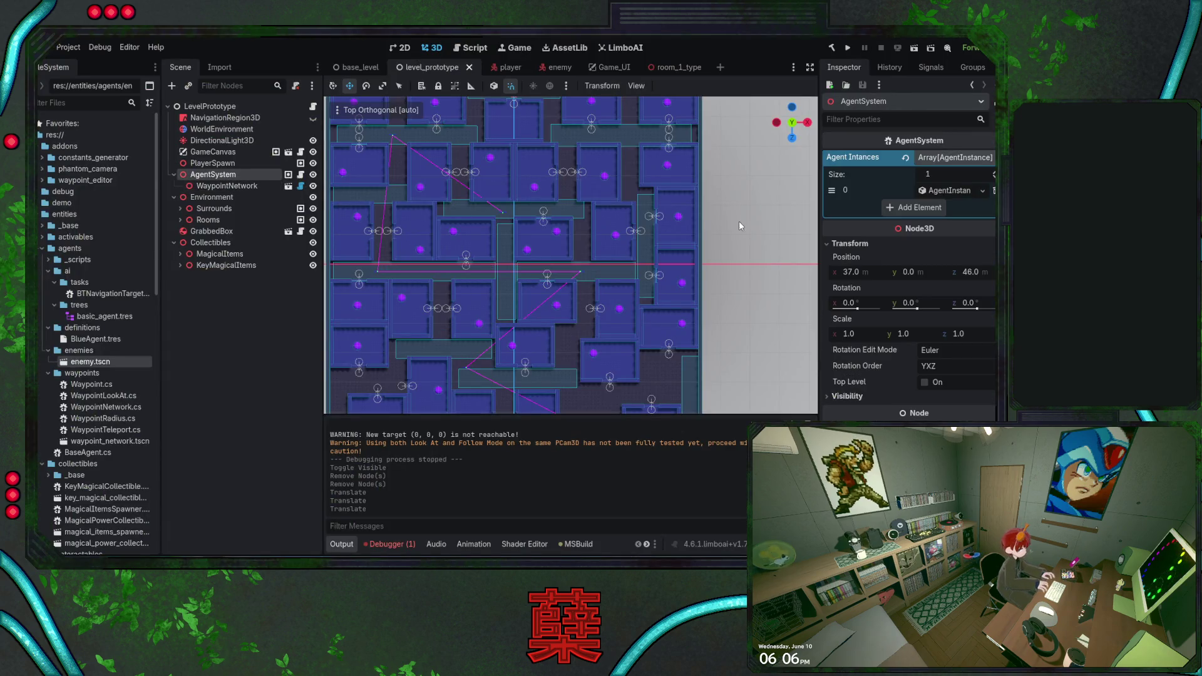
{"action": "left_click", "coordinate": [951, 190]}
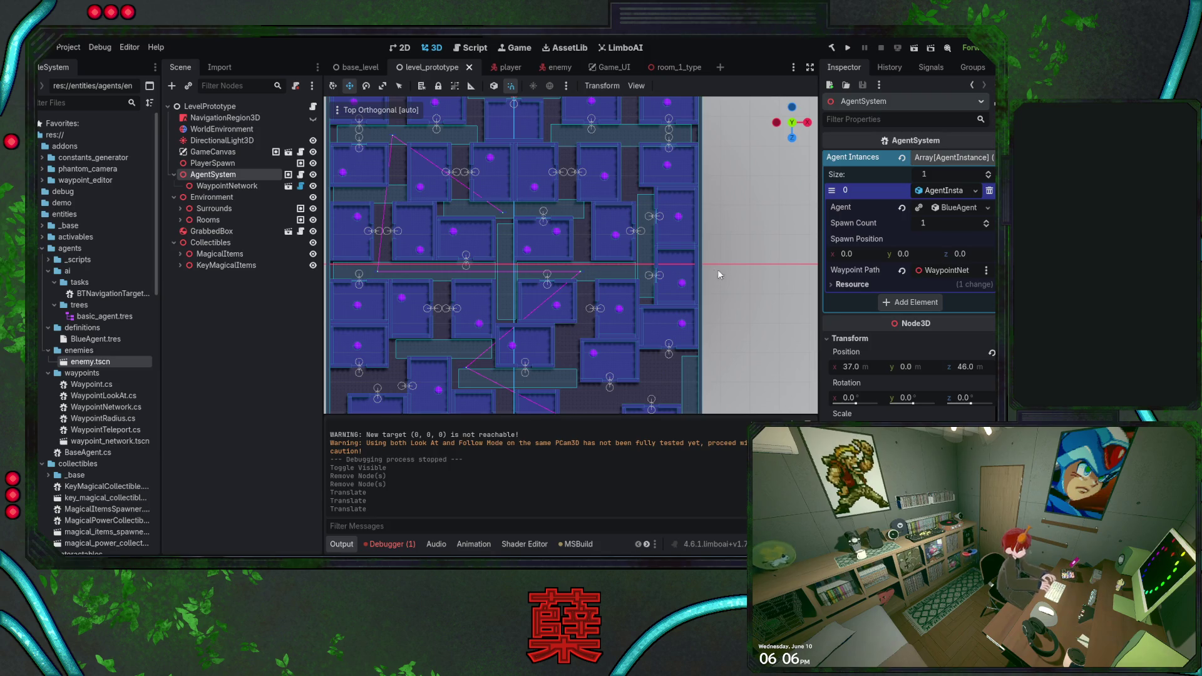
{"action": "scroll", "coordinate": [717, 274], "scroll_direction": "right", "scroll_amount": 1}
{"action": "key", "text": "alt+Tab"}
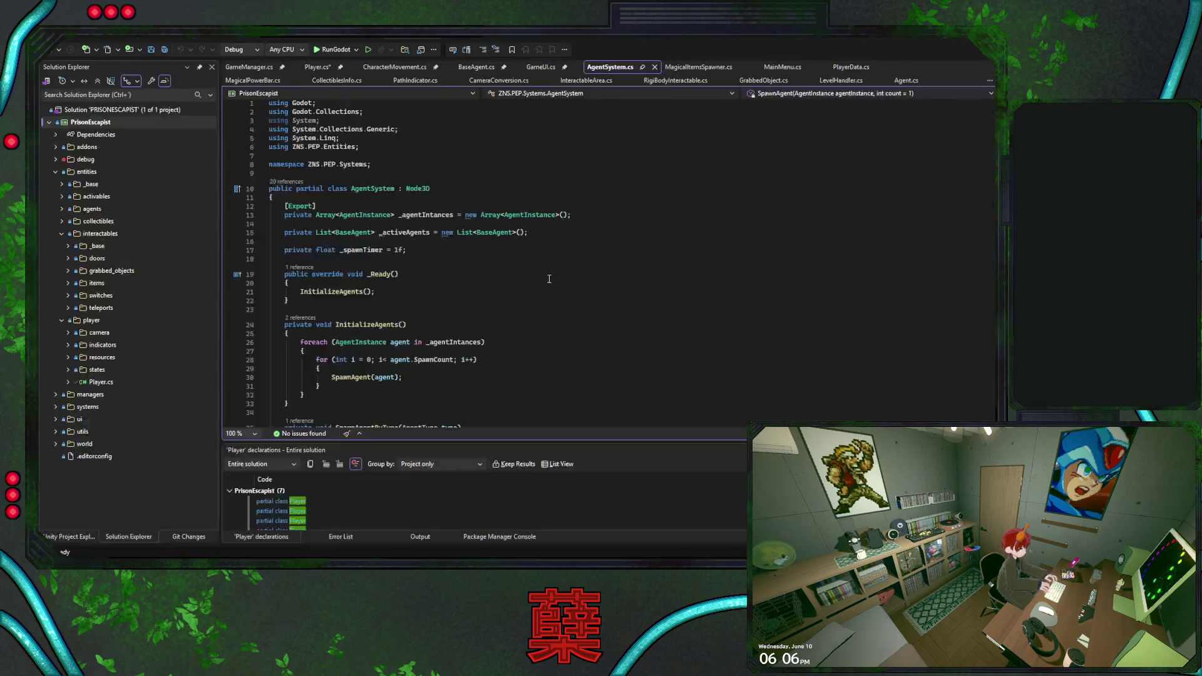
{"action": "left_click", "coordinate": [407, 232]}
{"action": "scroll", "coordinate": [567, 267], "scroll_direction": "down", "scroll_amount": 9}
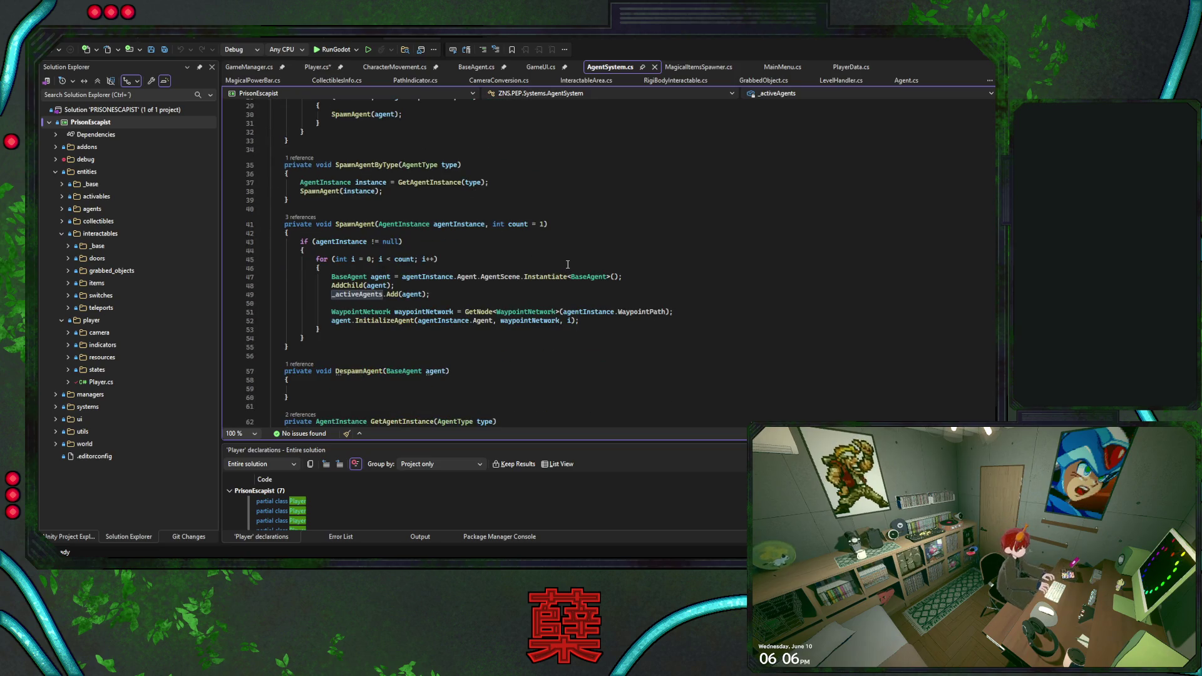
{"action": "scroll", "coordinate": [636, 257], "scroll_direction": "up", "scroll_amount": 5}
{"action": "scroll", "coordinate": [636, 257], "scroll_direction": "up", "scroll_amount": 5}
{"action": "key", "text": "Up"}
{"action": "key", "text": "Up"}
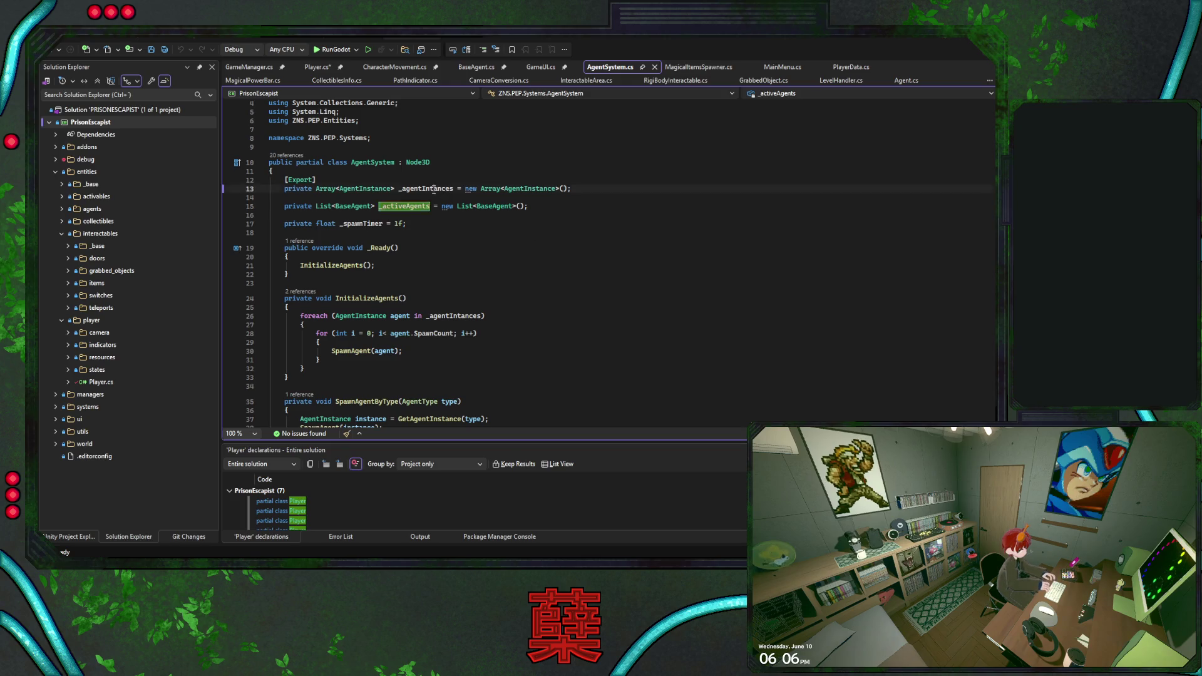
{"action": "scroll", "coordinate": [609, 278], "scroll_direction": "down", "scroll_amount": 2}
{"action": "scroll", "coordinate": [609, 278], "scroll_direction": "down", "scroll_amount": 1}
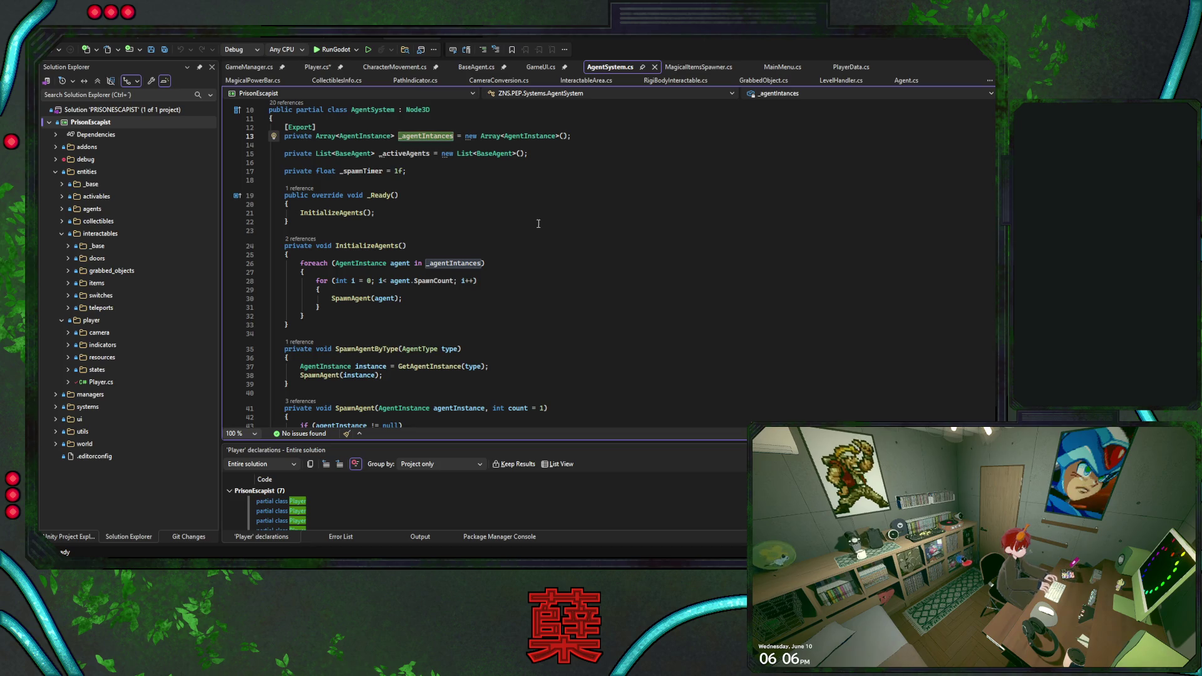
{"action": "key", "text": "alt+Tab"}
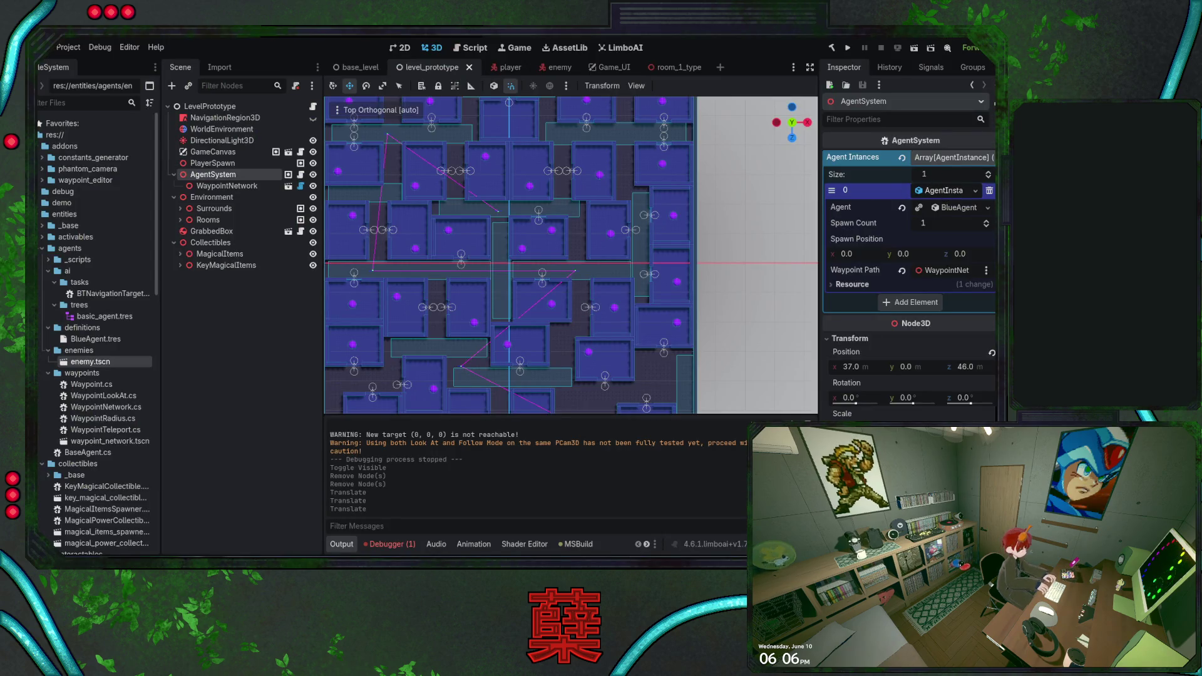
{"action": "key", "text": "alt+Tab"}
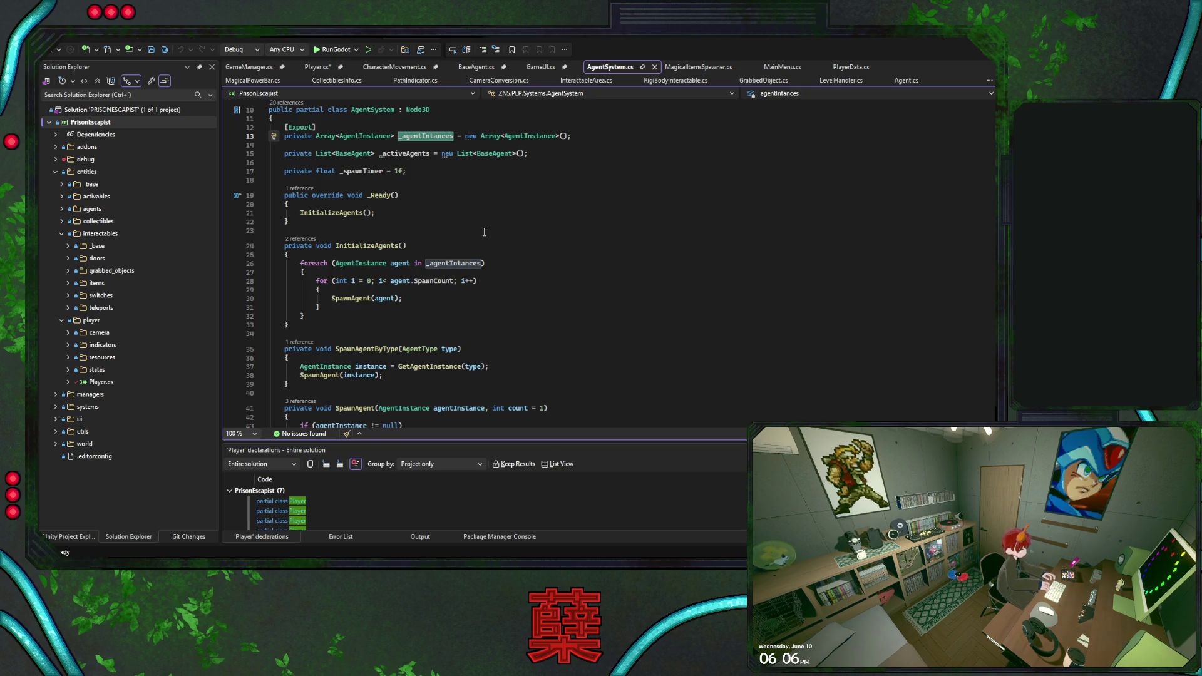
{"action": "left_click", "coordinate": [384, 299]}
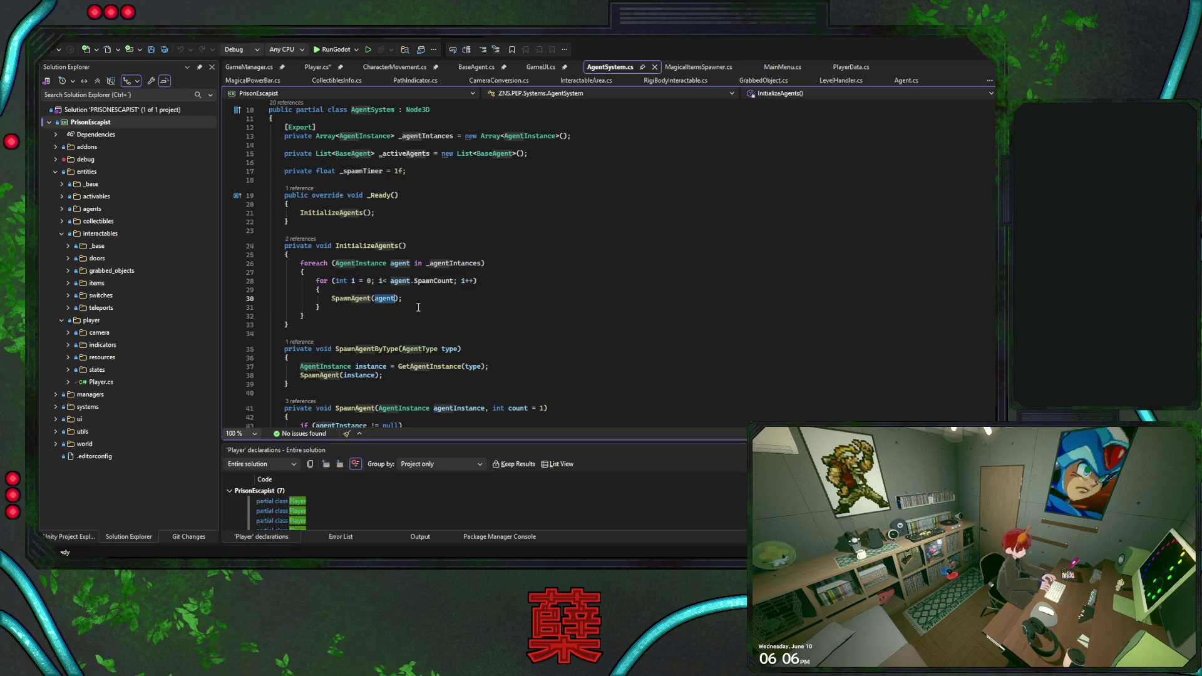
{"action": "scroll", "coordinate": [416, 305], "scroll_direction": "down", "scroll_amount": 5}
{"action": "left_click", "coordinate": [462, 281]}
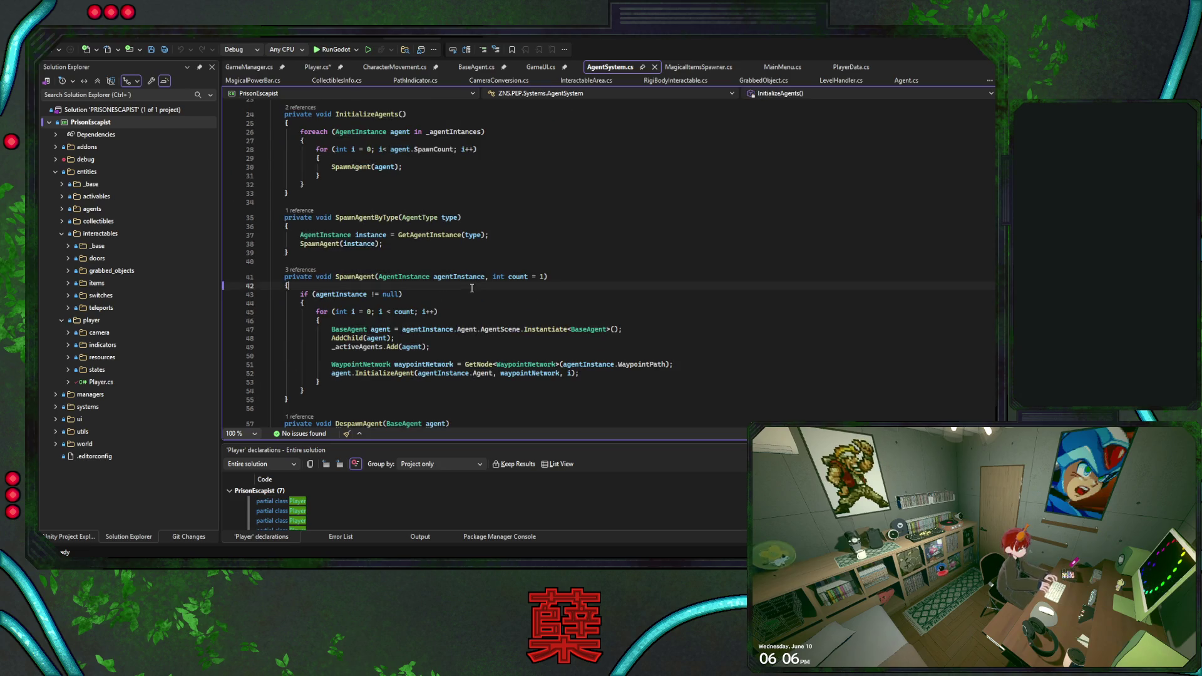
{"action": "scroll", "coordinate": [615, 275], "scroll_direction": "down", "scroll_amount": 1}
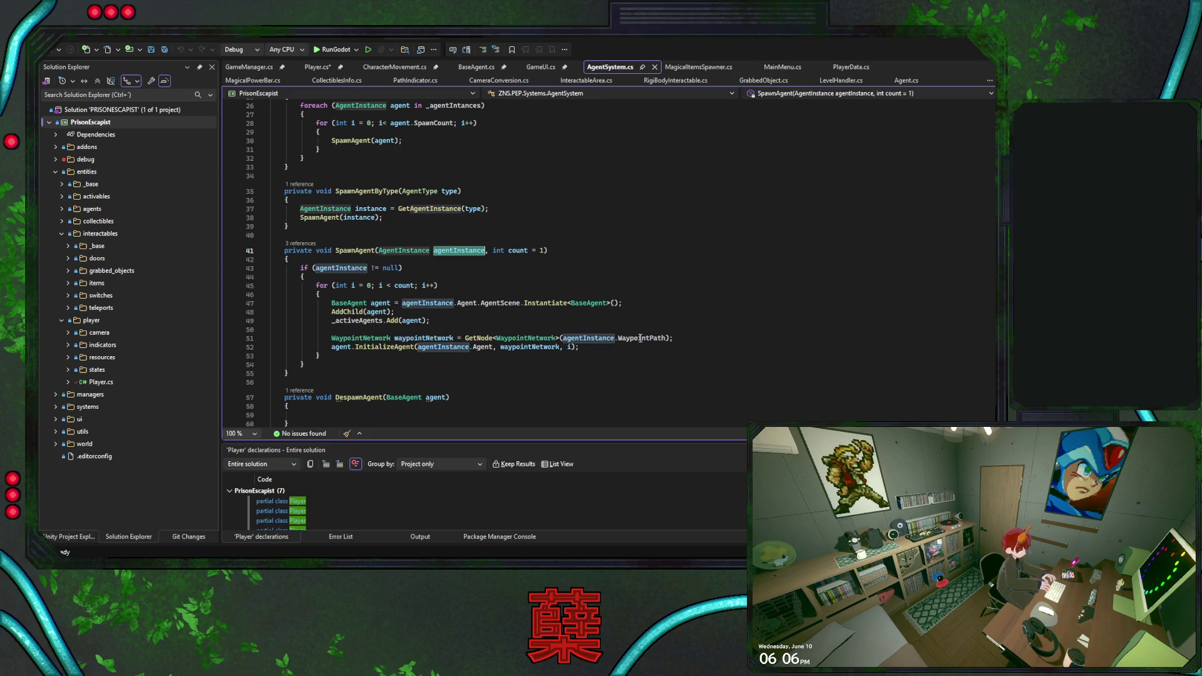
{"action": "left_click", "coordinate": [566, 254]}
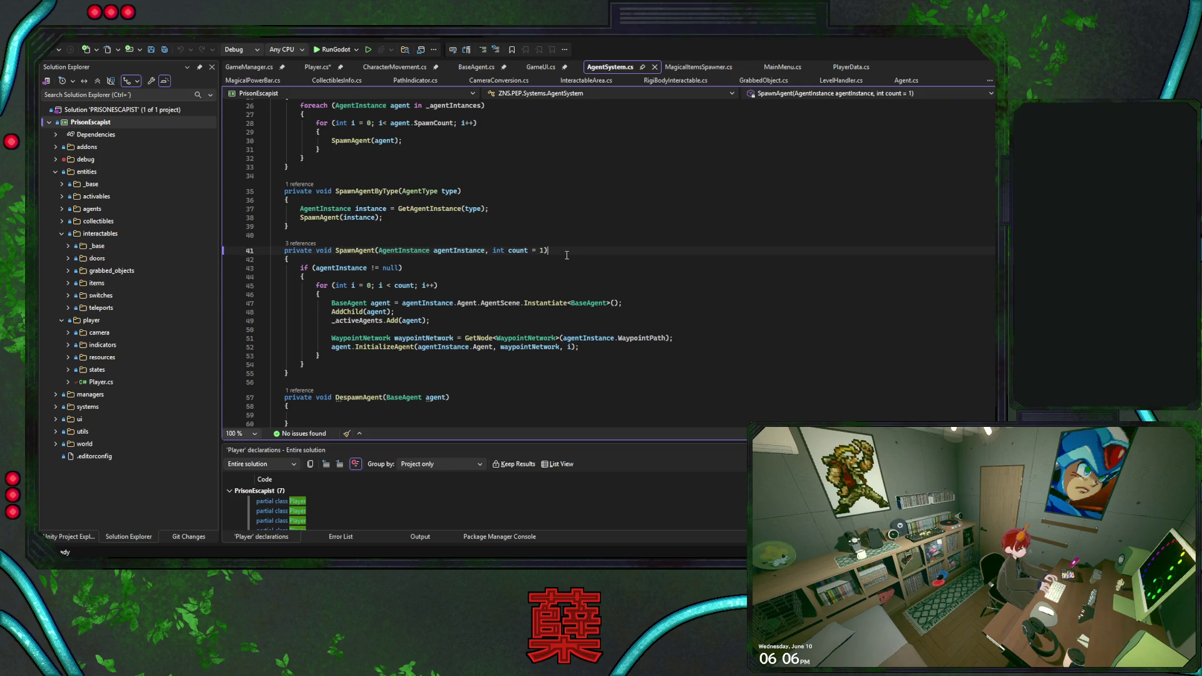
{"action": "key", "text": "alt+Tab"}
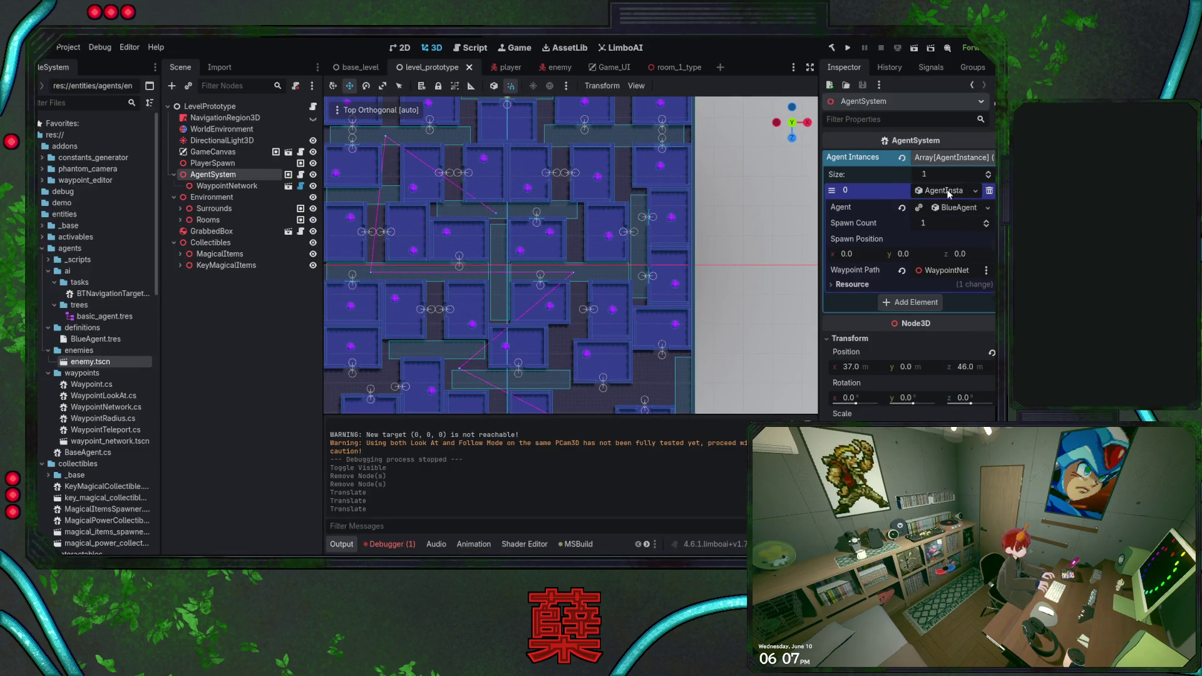
Select WaypointNetwork under AgentSystem to show its six Sequential waypoints in the Inspector.
{"action": "left_click", "coordinate": [945, 192]}
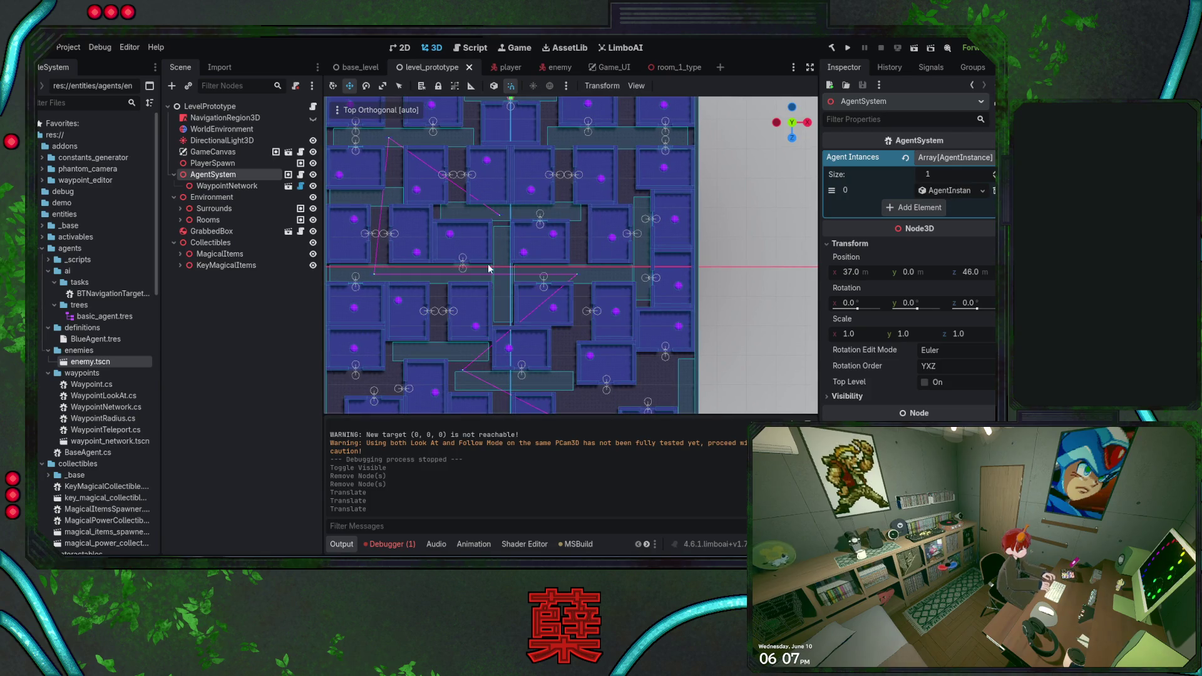
{"action": "left_click_drag", "start_coordinate": [542, 255], "coordinate": [540, 243]}
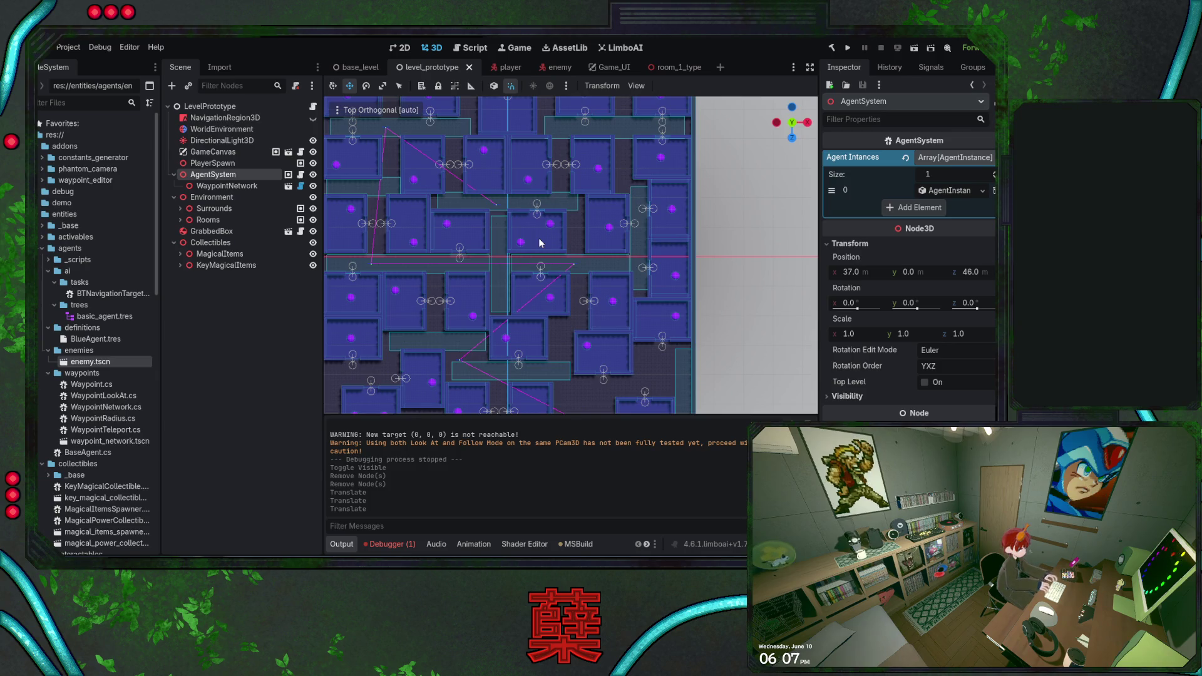
{"action": "key", "text": "f"}
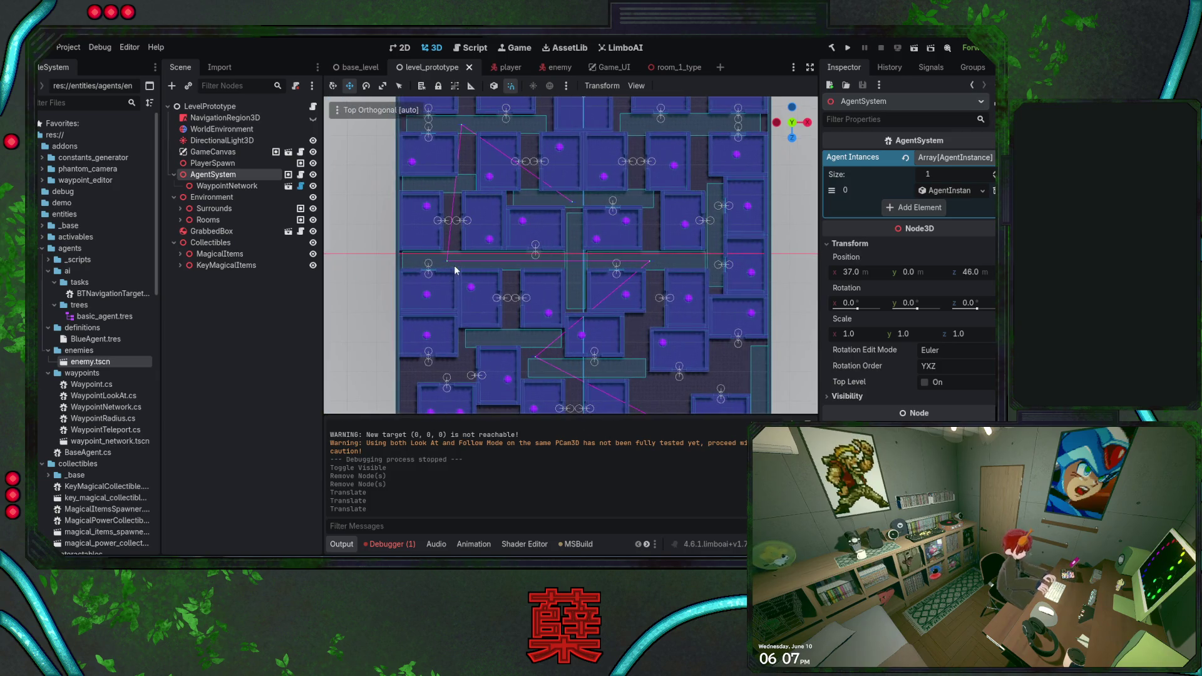
{"action": "left_click", "coordinate": [448, 265]}
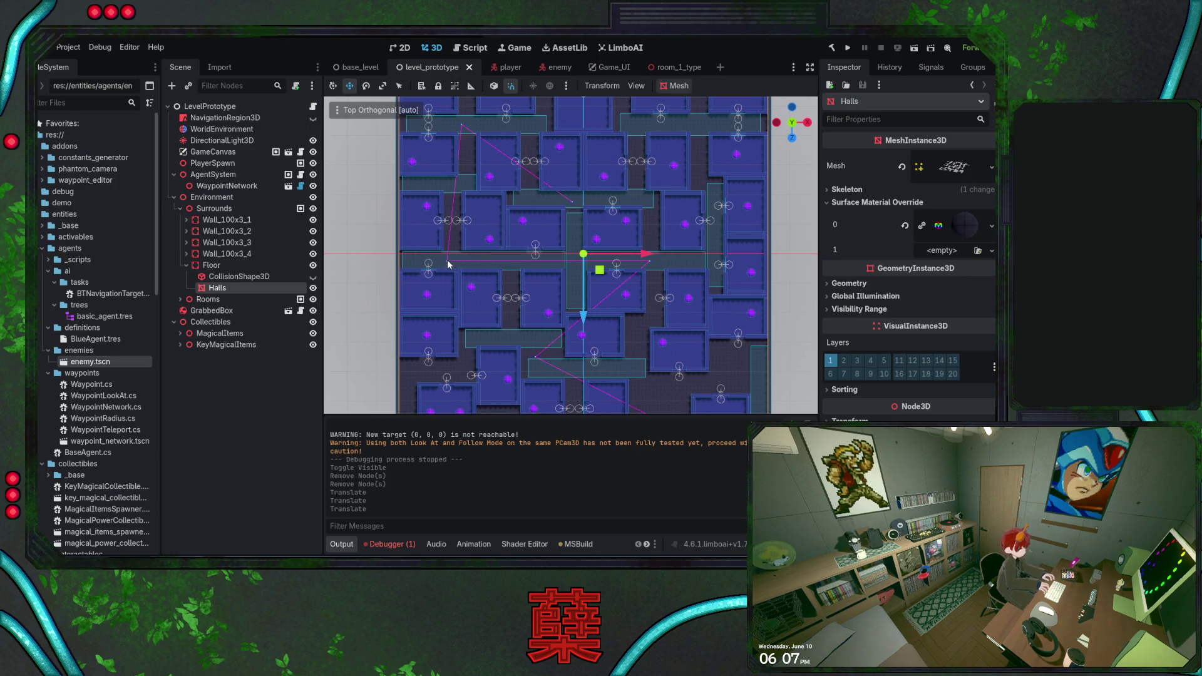
{"action": "left_click", "coordinate": [174, 197]}
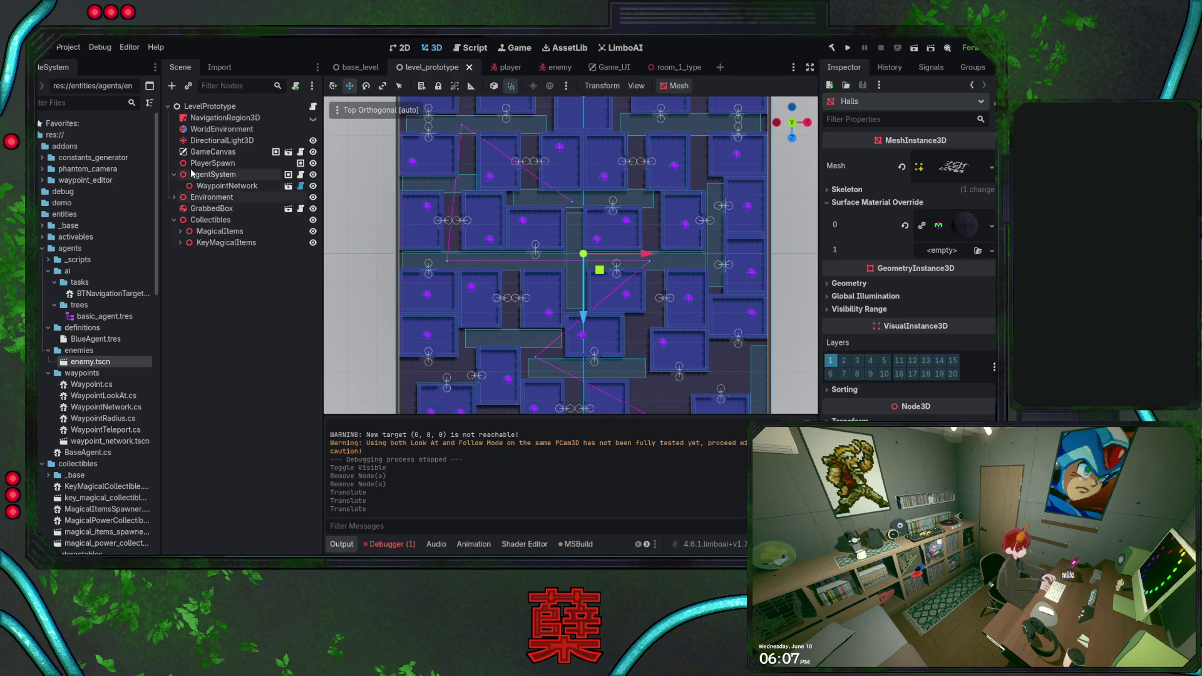
{"action": "left_click", "coordinate": [227, 186]}
{"action": "left_click", "coordinate": [448, 265]}
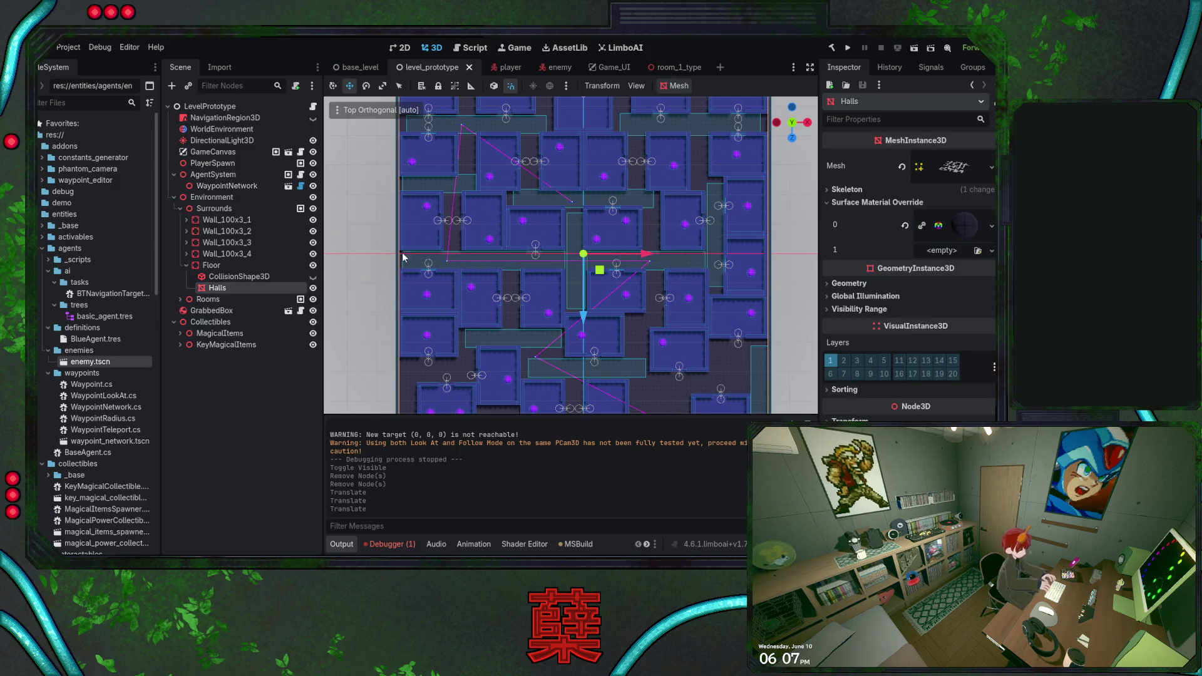
{"action": "left_click", "coordinate": [213, 187]}
{"action": "left_click", "coordinate": [448, 265]}
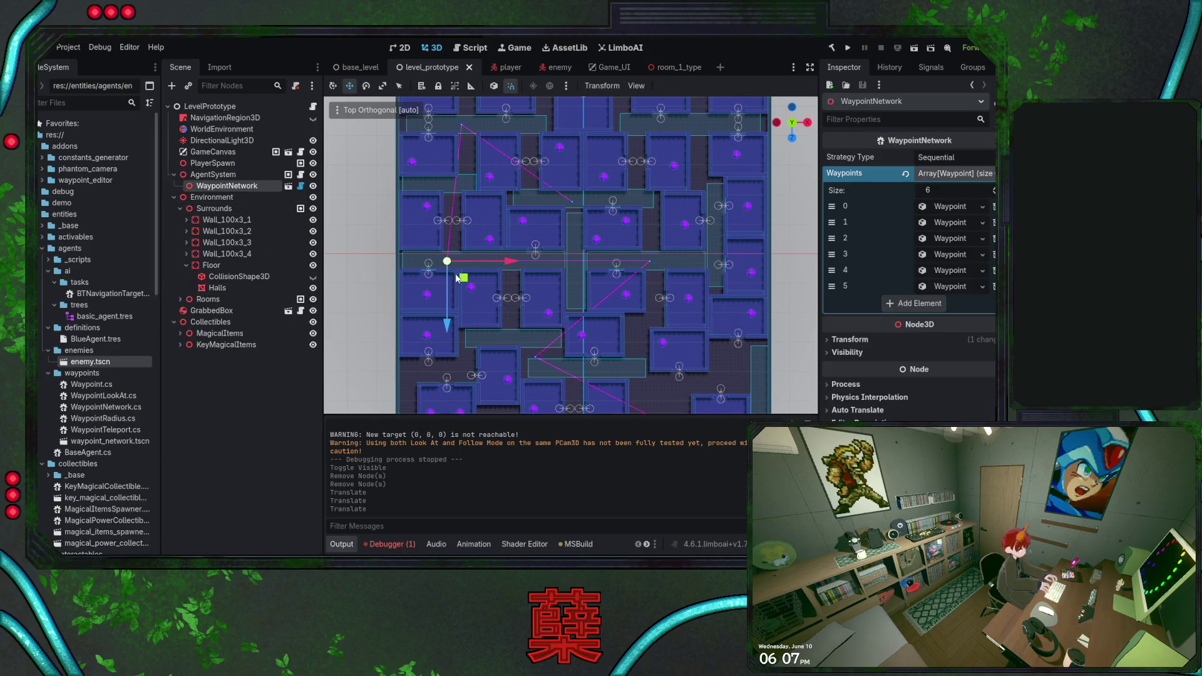
Move three waypoints (2 units X, about 11 units X, then -7 X/-4 Z) and save.
{"action": "left_click_drag", "start_coordinate": [511, 261], "coordinate": [513, 262]}
{"action": "key", "text": "ctrl+s"}
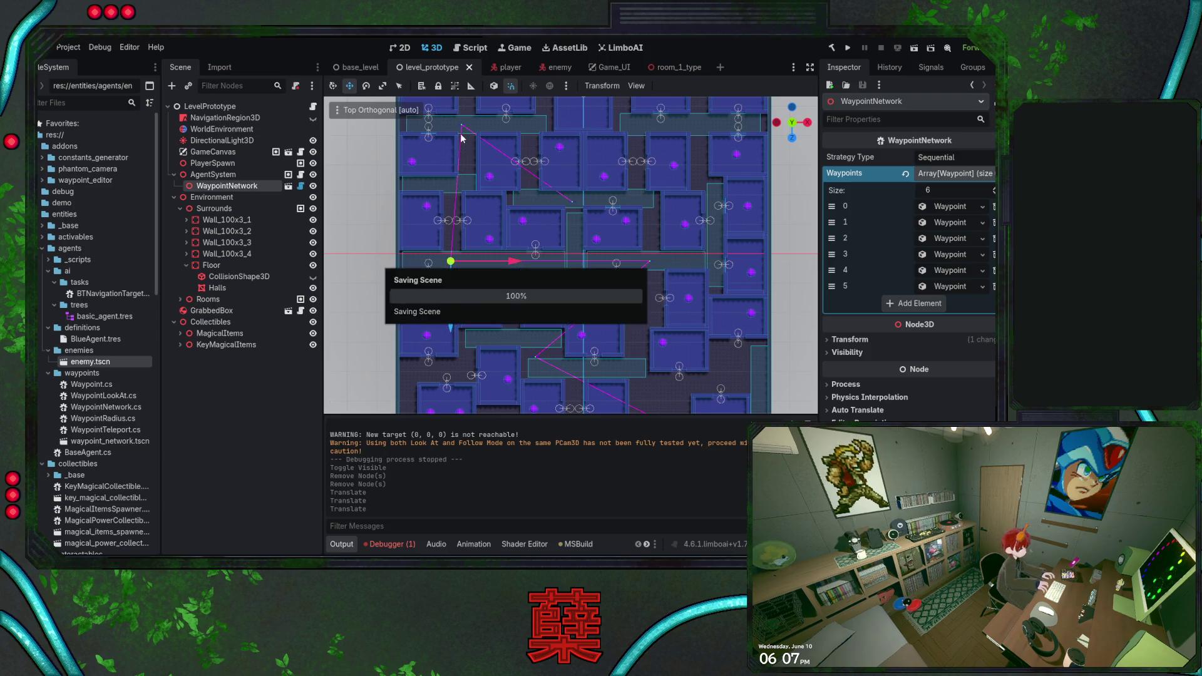
{"action": "left_click", "coordinate": [462, 127]}
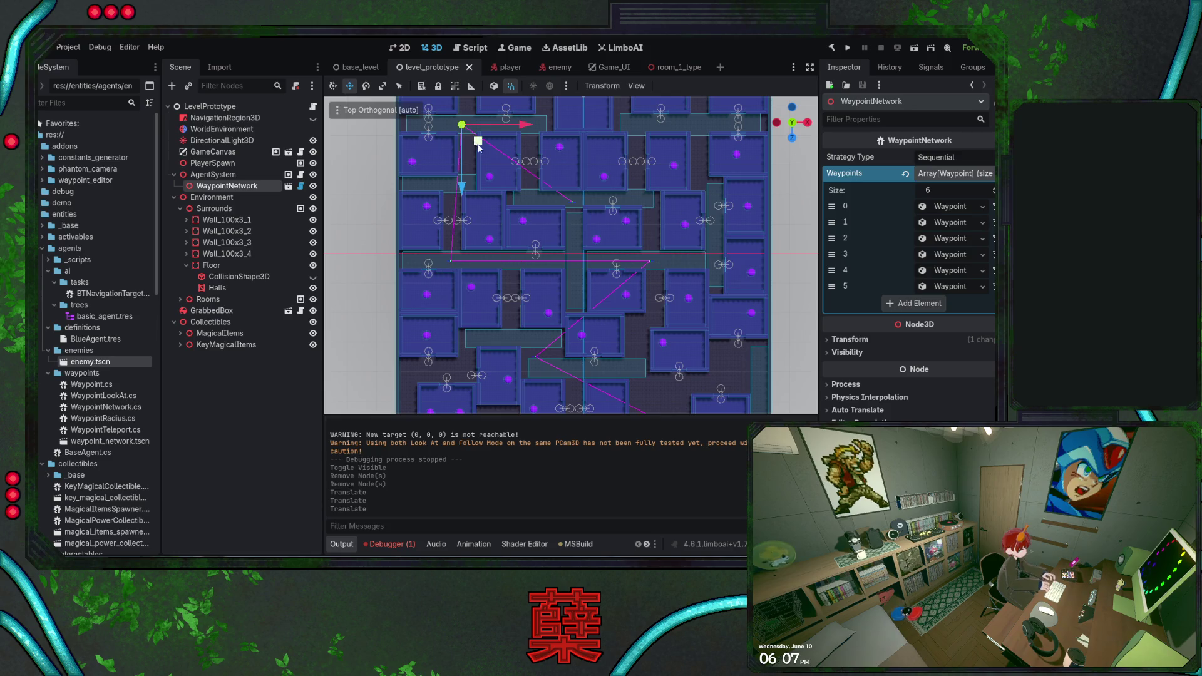
{"action": "left_click_drag", "start_coordinate": [518, 179], "coordinate": [472, 275]}
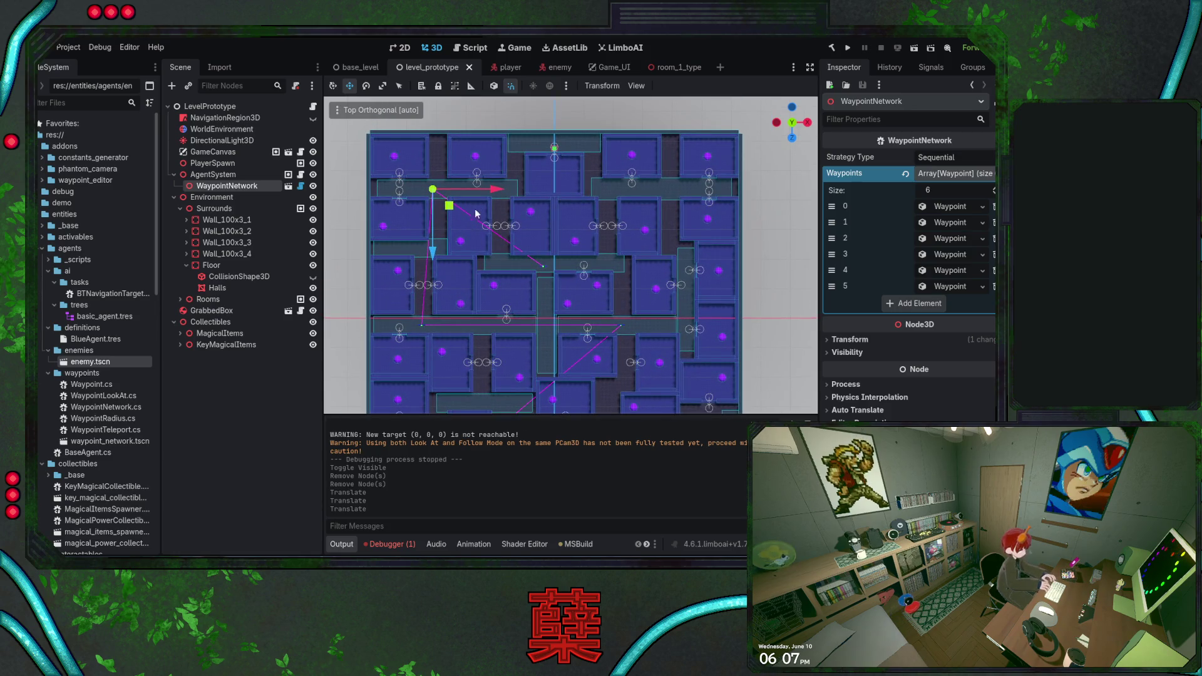
{"action": "left_click_drag", "start_coordinate": [507, 195], "coordinate": [565, 195]}
{"action": "mouse_move", "coordinate": [565, 279]}
{"action": "left_mouse_down"}
{"action": "mouse_move", "coordinate": [538, 231]}
{"action": "mouse_move", "coordinate": [537, 276]}
{"action": "left_mouse_up"}
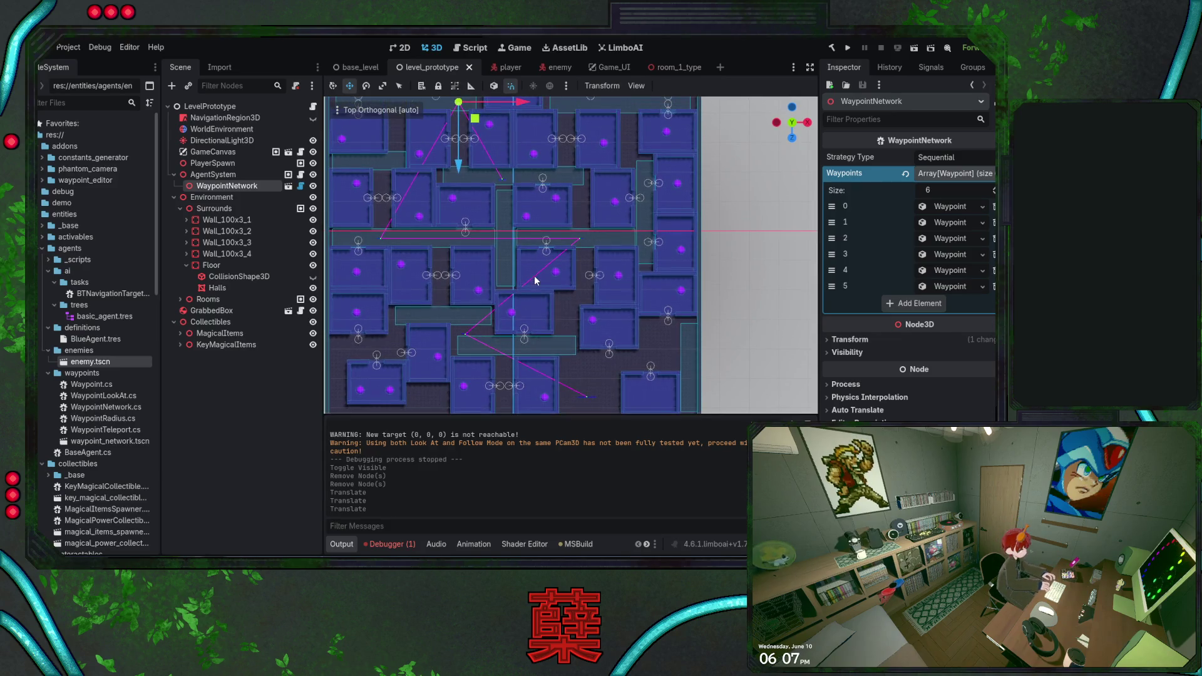
{"action": "left_click", "coordinate": [466, 339]}
{"action": "left_click_drag", "start_coordinate": [466, 338], "coordinate": [456, 331]}
{"action": "key", "text": "ctrl+s"}
Bring the level's lower area into view and select the bottom-right corner waypoint.
{"action": "left_click_drag", "start_coordinate": [531, 364], "coordinate": [515, 352]}
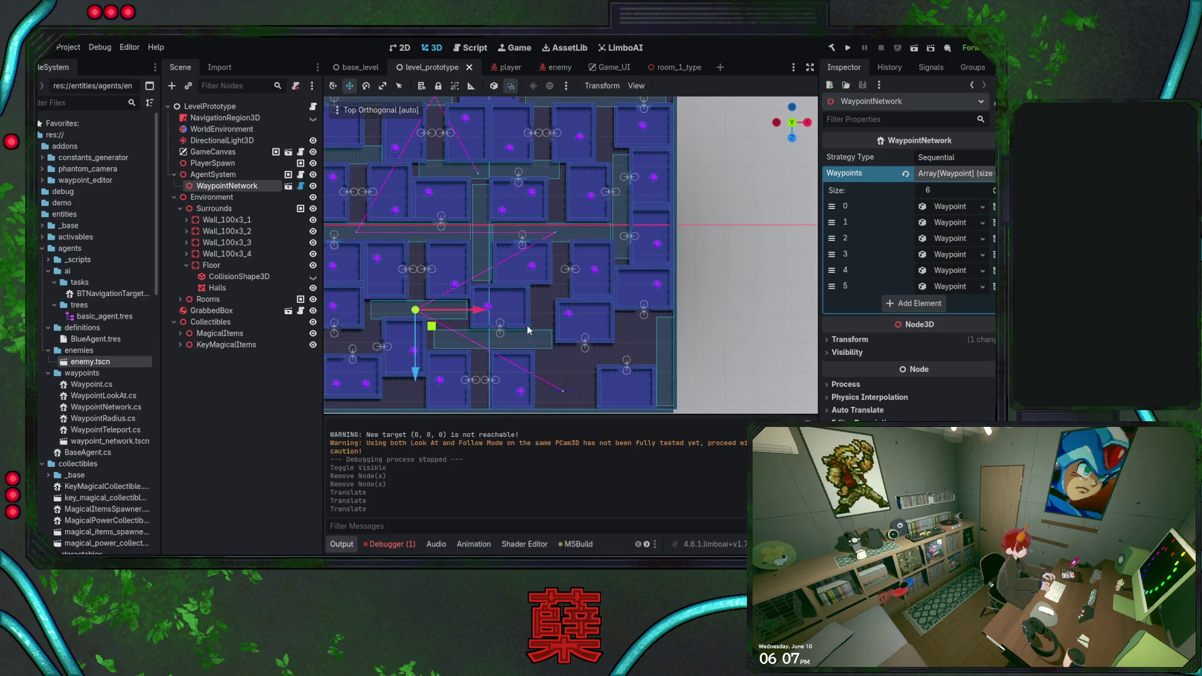
{"action": "left_click_drag", "start_coordinate": [528, 330], "coordinate": [523, 339]}
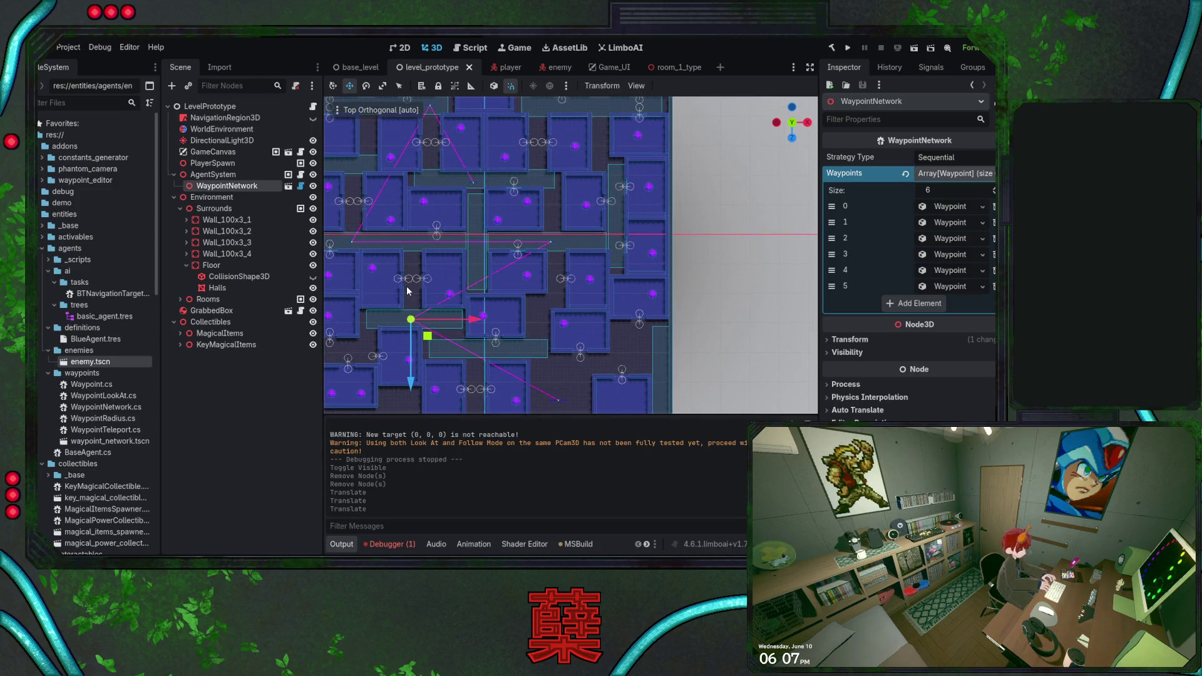
{"action": "scroll", "coordinate": [543, 310], "scroll_direction": "down", "scroll_amount": 3}
{"action": "scroll", "coordinate": [530, 275], "scroll_direction": "down", "scroll_amount": 1}
{"action": "scroll", "coordinate": [550, 281], "scroll_direction": "up", "scroll_amount": 1}
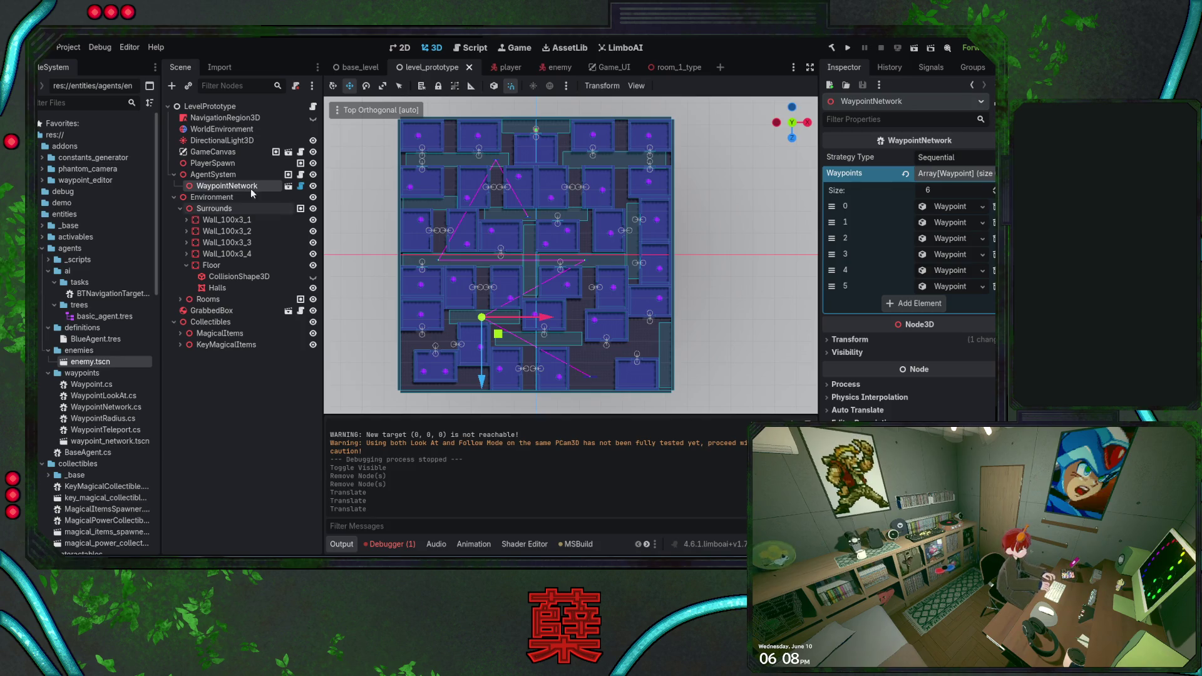
{"action": "left_click", "coordinate": [213, 174]}
{"action": "left_click", "coordinate": [232, 186]}
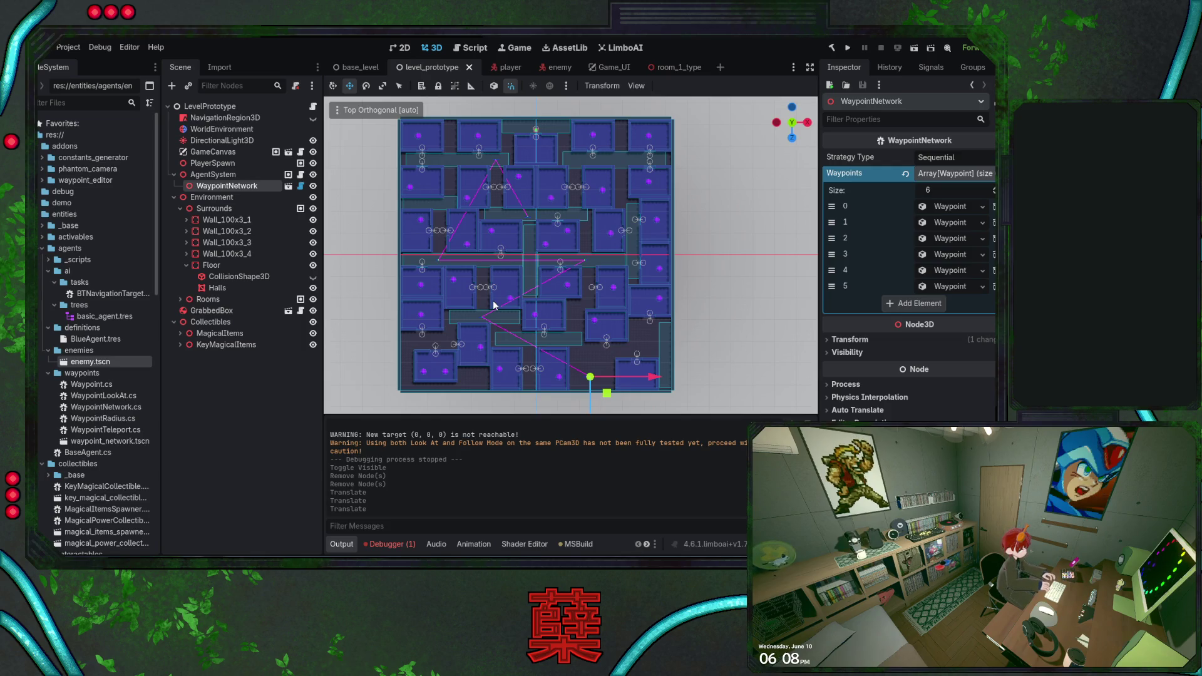
Instance waypoint_network.tscn under AgentSystem as WaypointNetwork2, place it at (-1, 0, -63), and show its Waypoints.
{"action": "left_click_drag", "start_coordinate": [78, 440], "coordinate": [212, 177]}
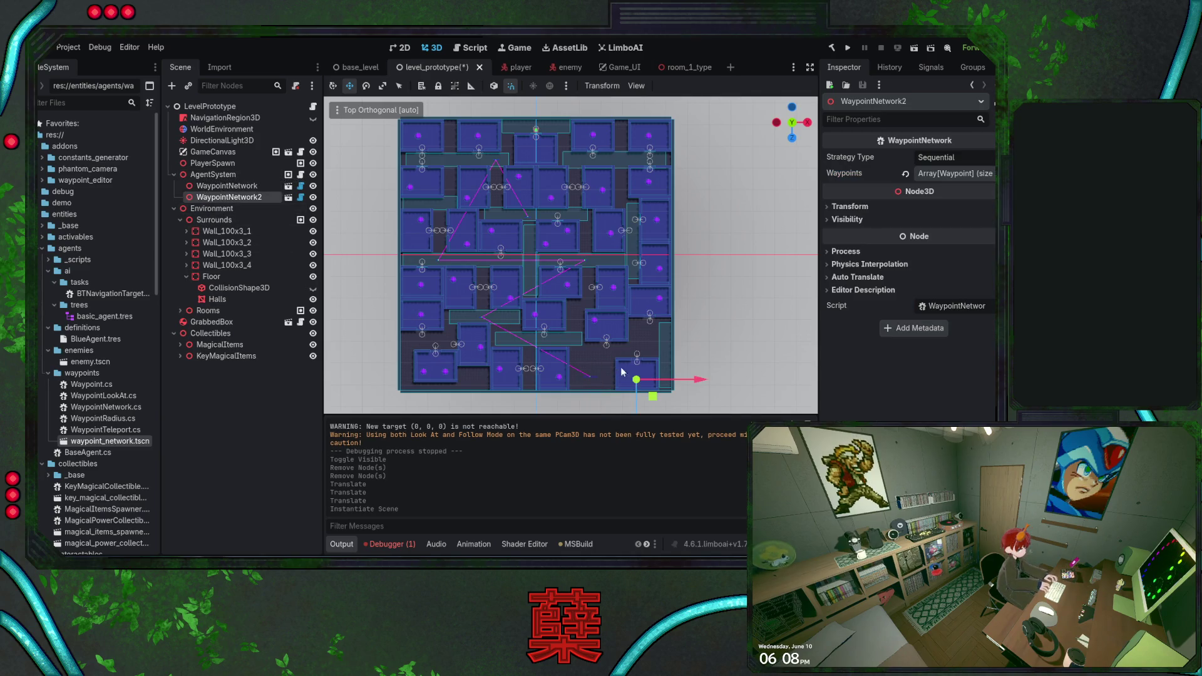
{"action": "mouse_move", "coordinate": [653, 401]}
{"action": "left_mouse_down"}
{"action": "mouse_move", "coordinate": [654, 360]}
{"action": "mouse_move", "coordinate": [645, 328]}
{"action": "mouse_move", "coordinate": [637, 335]}
{"action": "left_mouse_up"}
{"action": "key", "text": "ctrl+z"}
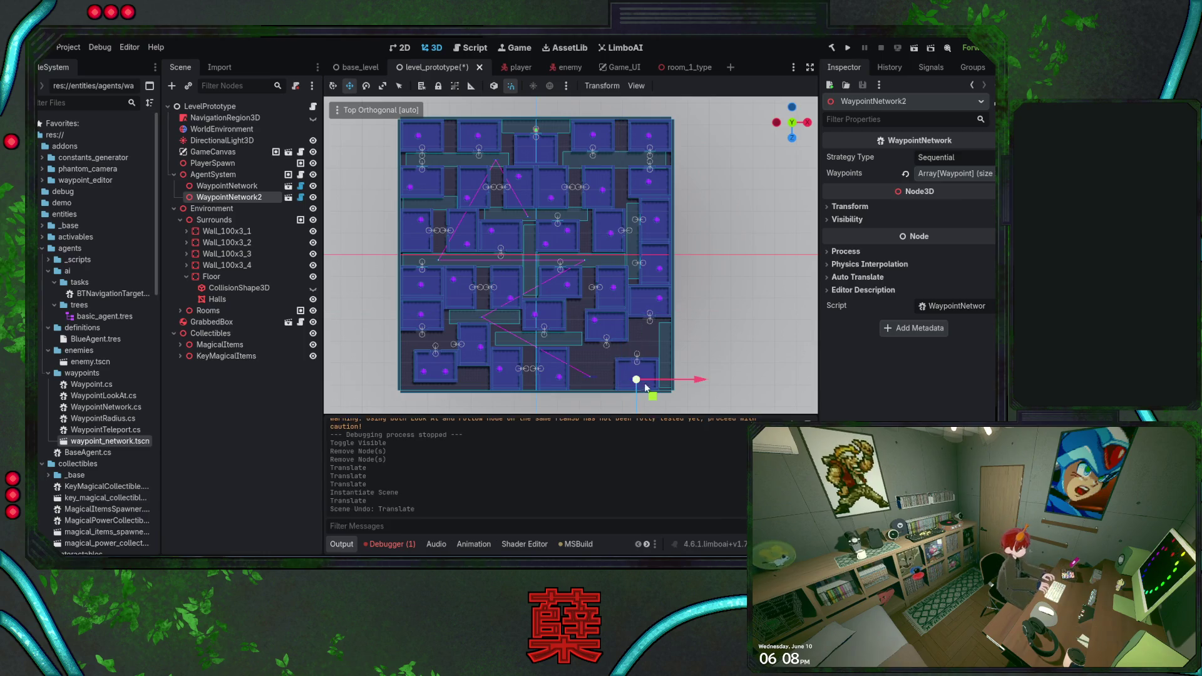
{"action": "mouse_move", "coordinate": [654, 400]}
{"action": "left_mouse_down"}
{"action": "mouse_move", "coordinate": [626, 370]}
{"action": "mouse_move", "coordinate": [605, 373]}
{"action": "mouse_move", "coordinate": [623, 349]}
{"action": "mouse_move", "coordinate": [606, 303]}
{"action": "mouse_move", "coordinate": [614, 277]}
{"action": "mouse_move", "coordinate": [591, 232]}
{"action": "left_mouse_up"}
{"action": "left_click", "coordinate": [839, 206]}
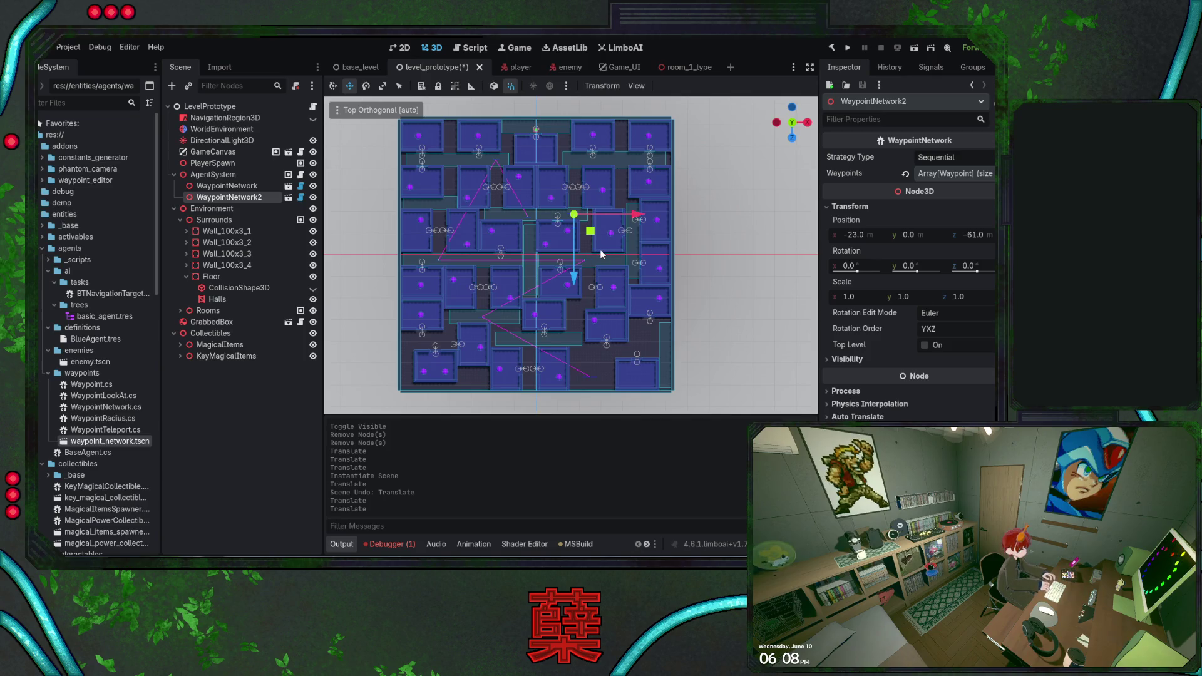
{"action": "left_click_drag", "start_coordinate": [589, 231], "coordinate": [650, 231]}
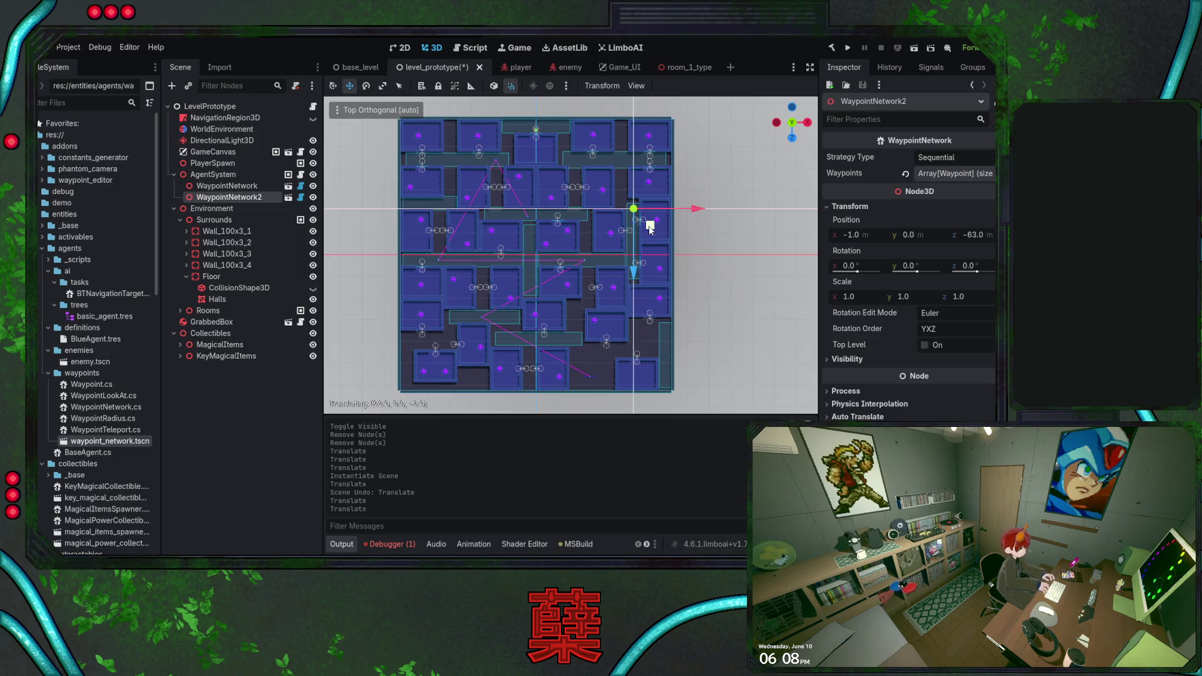
{"action": "left_click_drag", "start_coordinate": [650, 229], "coordinate": [650, 229]}
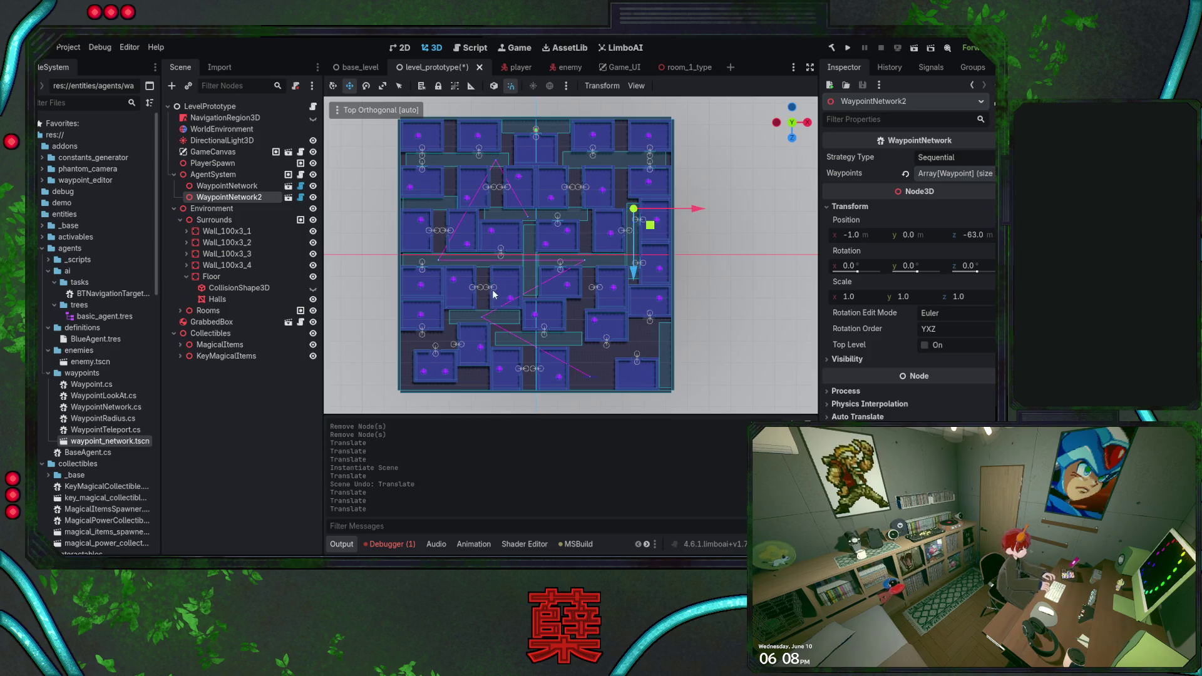
{"action": "left_click", "coordinate": [955, 177]}
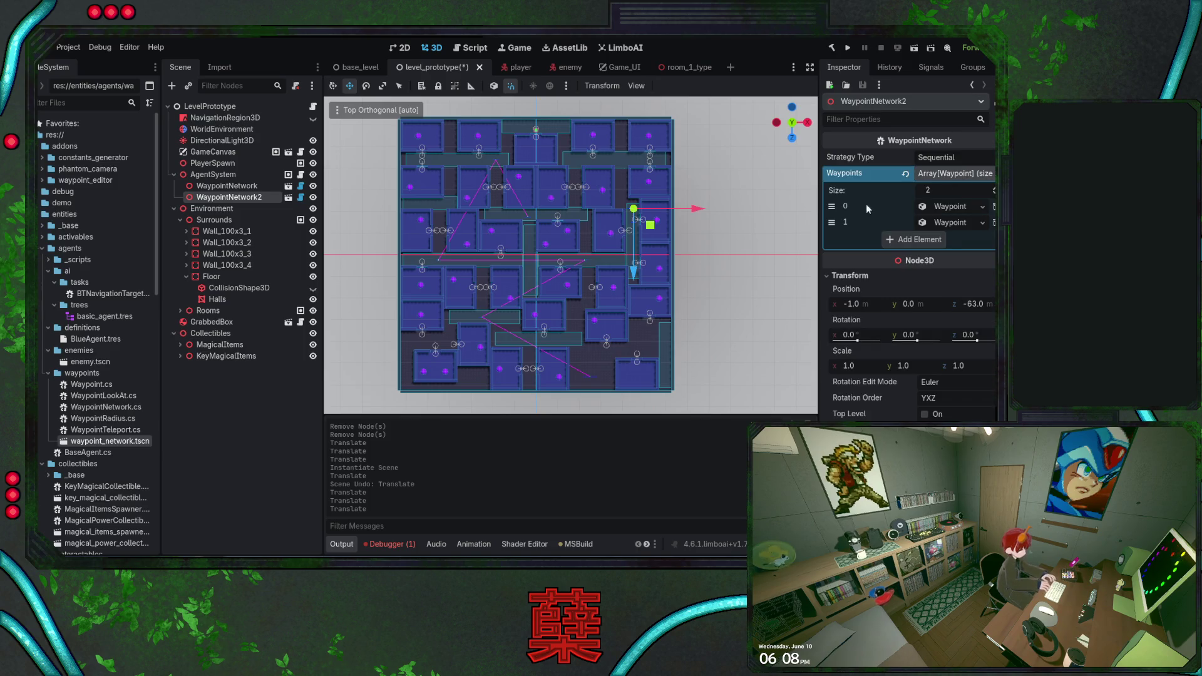
Shift a waypoint by -2 on X and -4 on Z.
{"action": "scroll", "coordinate": [633, 212], "scroll_direction": "up", "scroll_amount": 5}
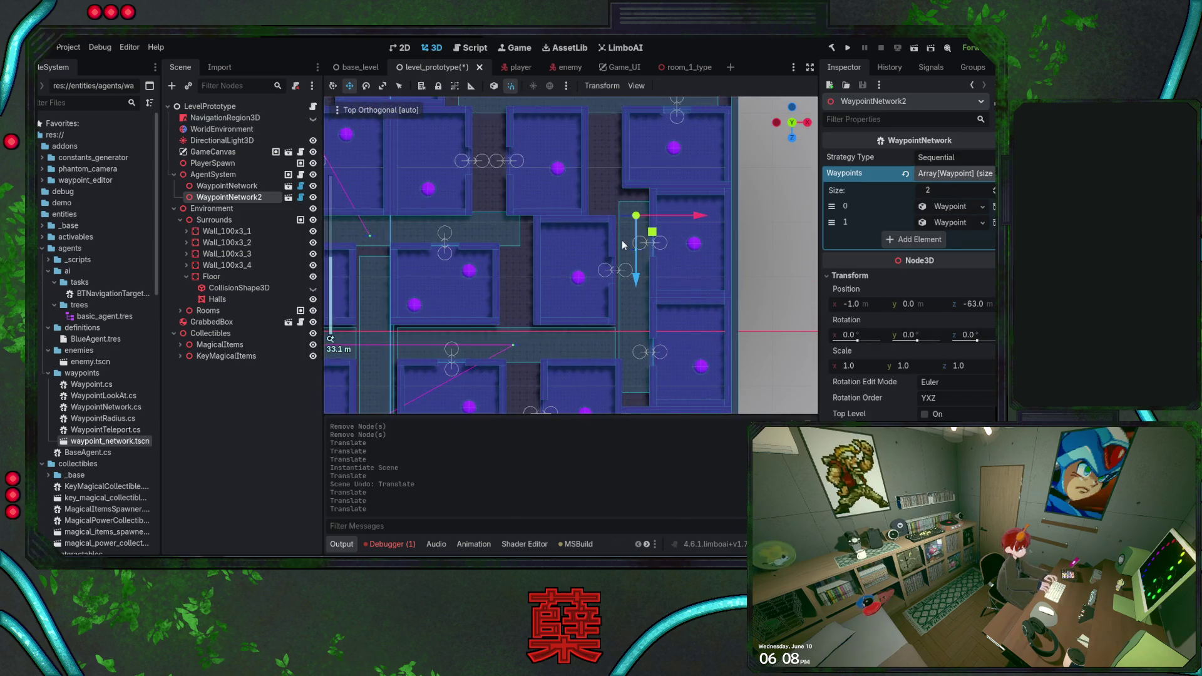
{"action": "scroll", "coordinate": [572, 253], "scroll_direction": "up", "scroll_amount": 2}
{"action": "mouse_move", "coordinate": [659, 252]}
{"action": "left_mouse_down"}
{"action": "mouse_move", "coordinate": [658, 271]}
{"action": "mouse_move", "coordinate": [607, 303]}
{"action": "mouse_move", "coordinate": [555, 198]}
{"action": "mouse_move", "coordinate": [561, 175]}
{"action": "left_mouse_up"}
{"action": "scroll", "coordinate": [520, 243], "scroll_direction": "down", "scroll_amount": 3}
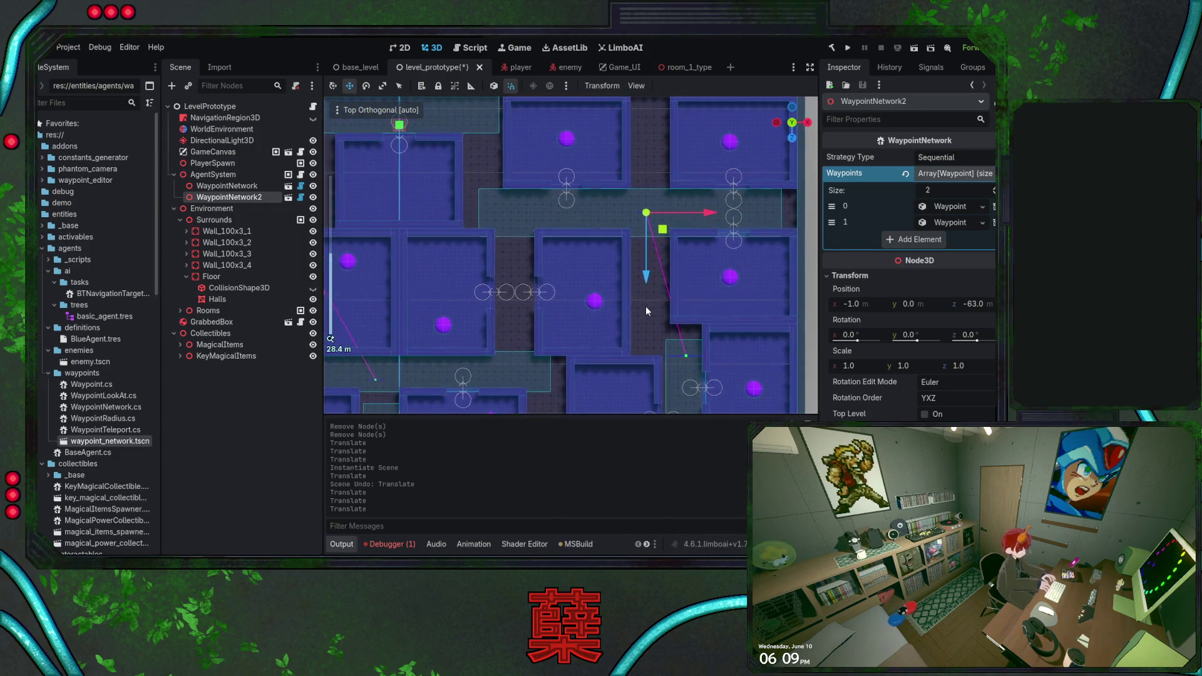
Add a third waypoint element holding a new Waypoint at X position 5.
{"action": "left_click", "coordinate": [915, 241]}
{"action": "left_click", "coordinate": [974, 240]}
{"action": "left_click", "coordinate": [934, 269]}
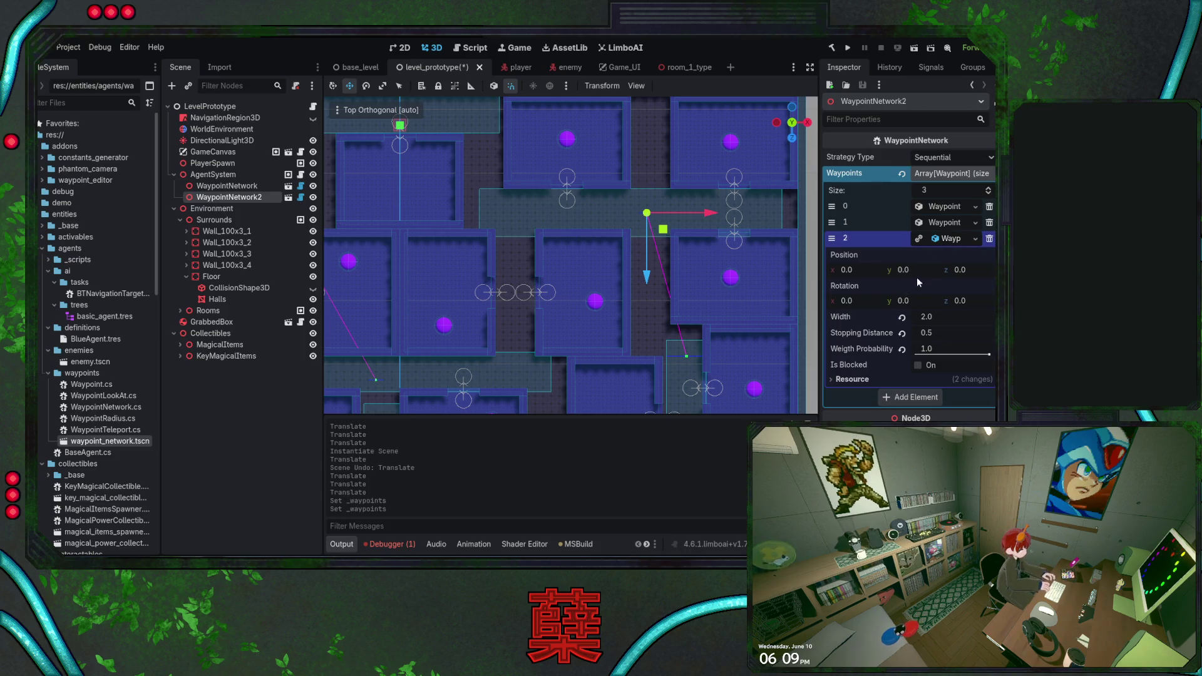
{"action": "left_click_drag", "start_coordinate": [689, 292], "coordinate": [634, 251]}
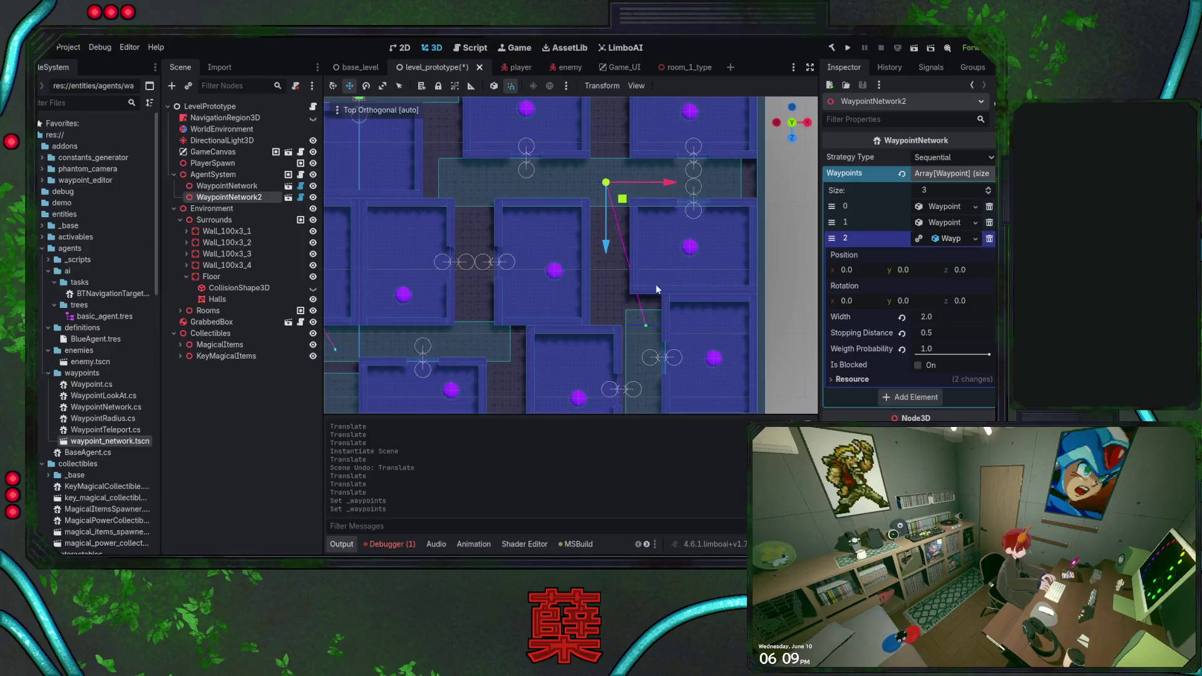
{"action": "left_click", "coordinate": [852, 271]}
{"action": "type", "text": "5"}
{"action": "key", "text": "Return"}
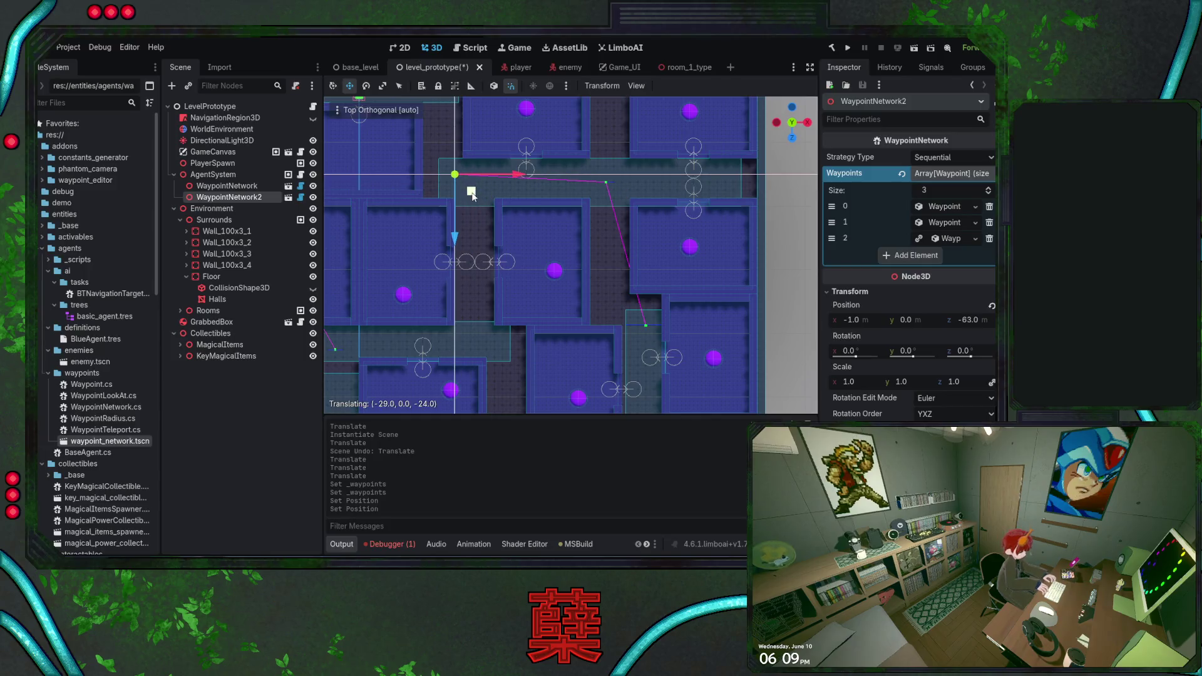
Nudge the waypoint 2 units along X and add an empty fourth waypoint slot.
{"action": "scroll", "coordinate": [586, 301], "scroll_direction": "down", "scroll_amount": 2}
{"action": "scroll", "coordinate": [591, 303], "scroll_direction": "down", "scroll_amount": 5}
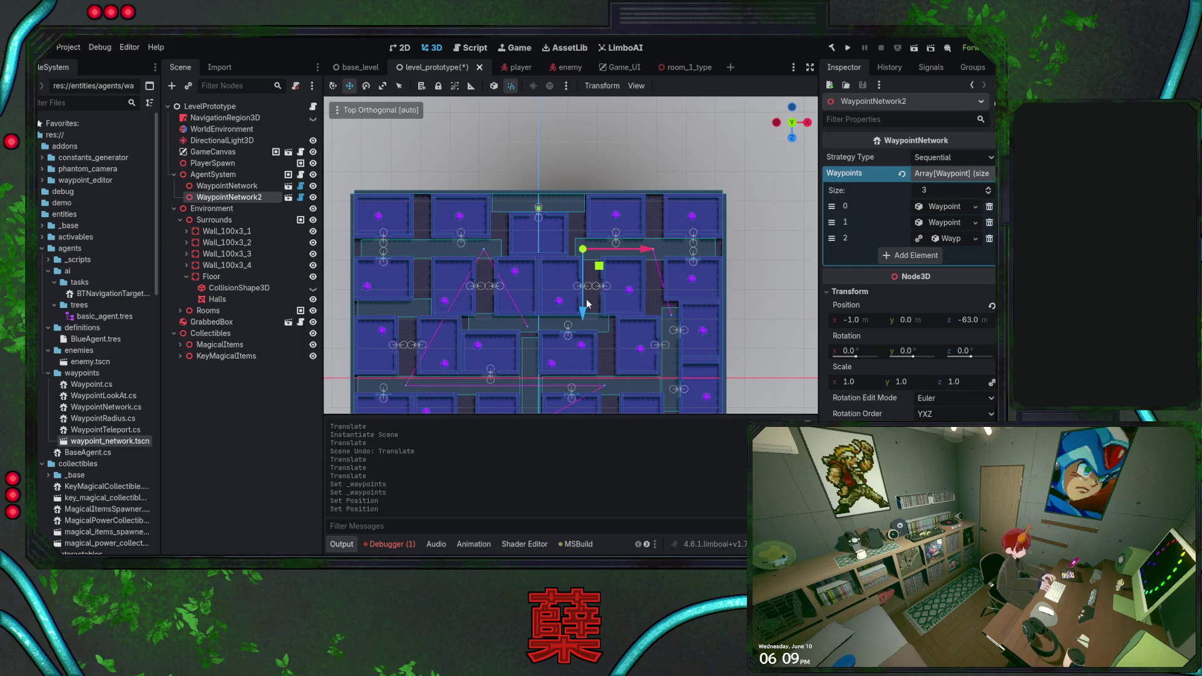
{"action": "left_click_drag", "start_coordinate": [646, 250], "coordinate": [653, 256]}
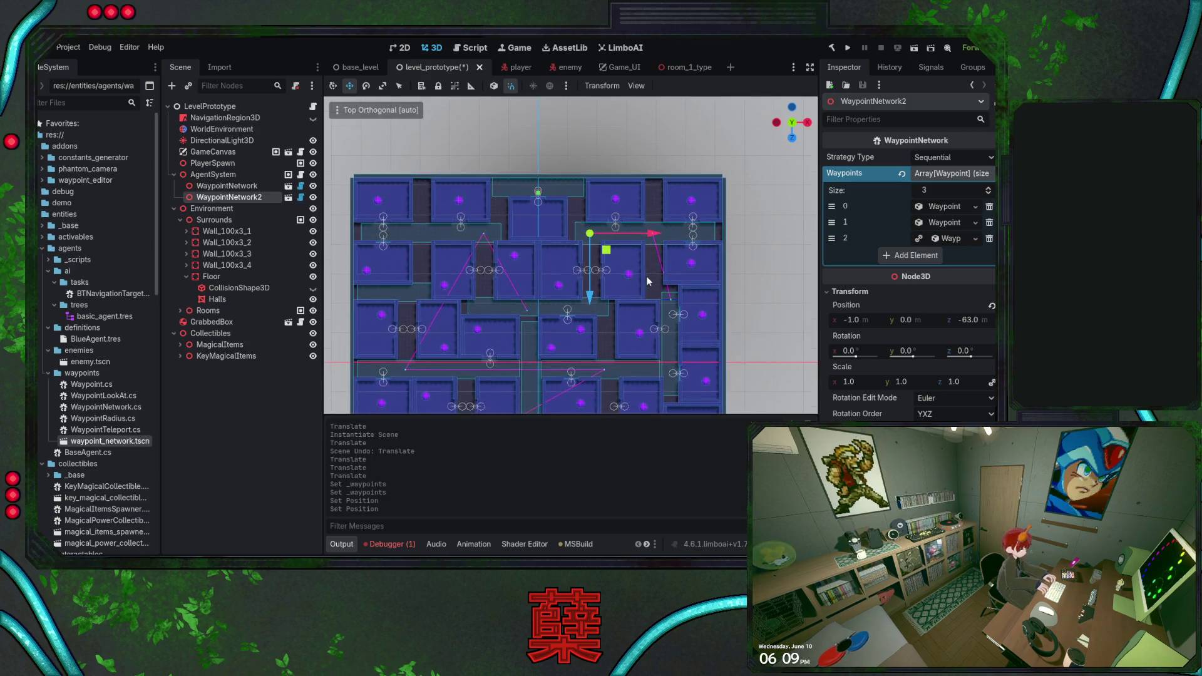
{"action": "left_click", "coordinate": [899, 259]}
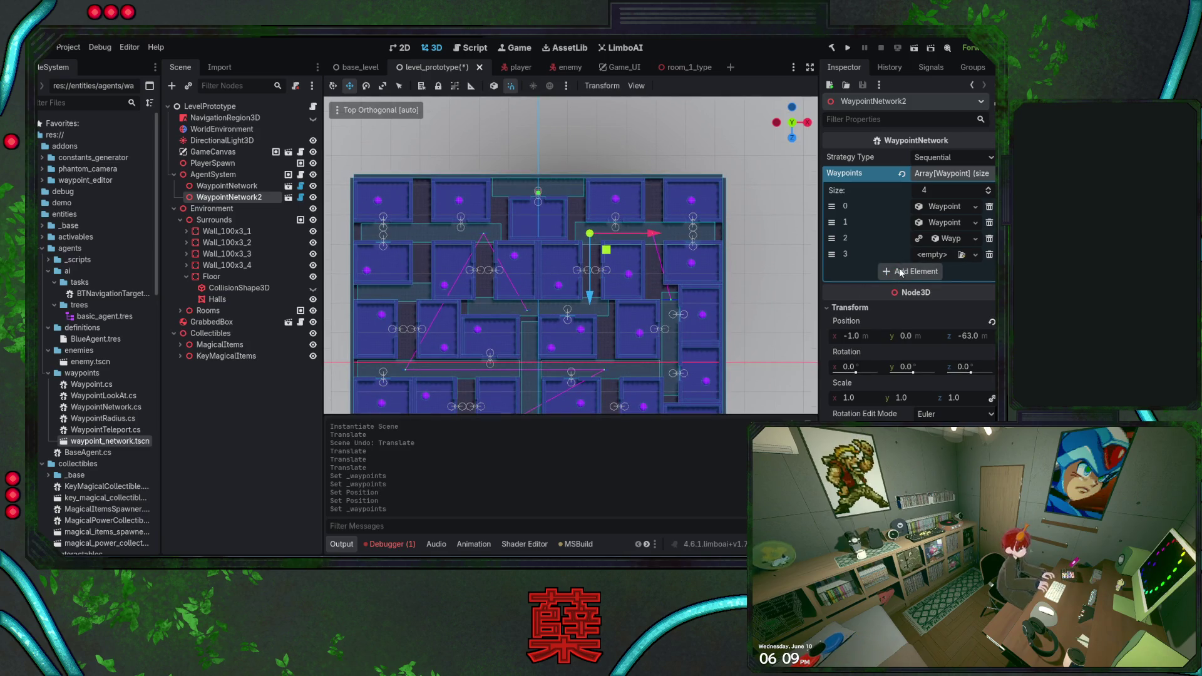
Grow WaypointNetwork2's Waypoints array to a size of 9.
{"action": "left_click", "coordinate": [902, 272]}
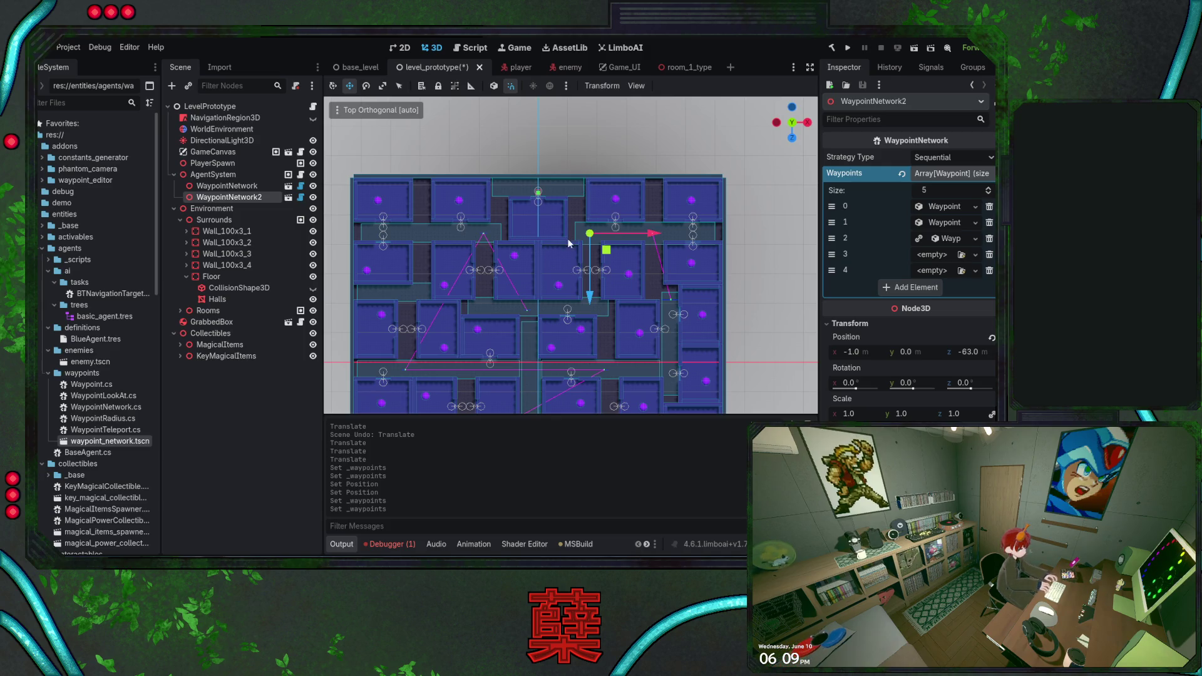
{"action": "scroll", "coordinate": [583, 206], "scroll_direction": "down", "scroll_amount": 3}
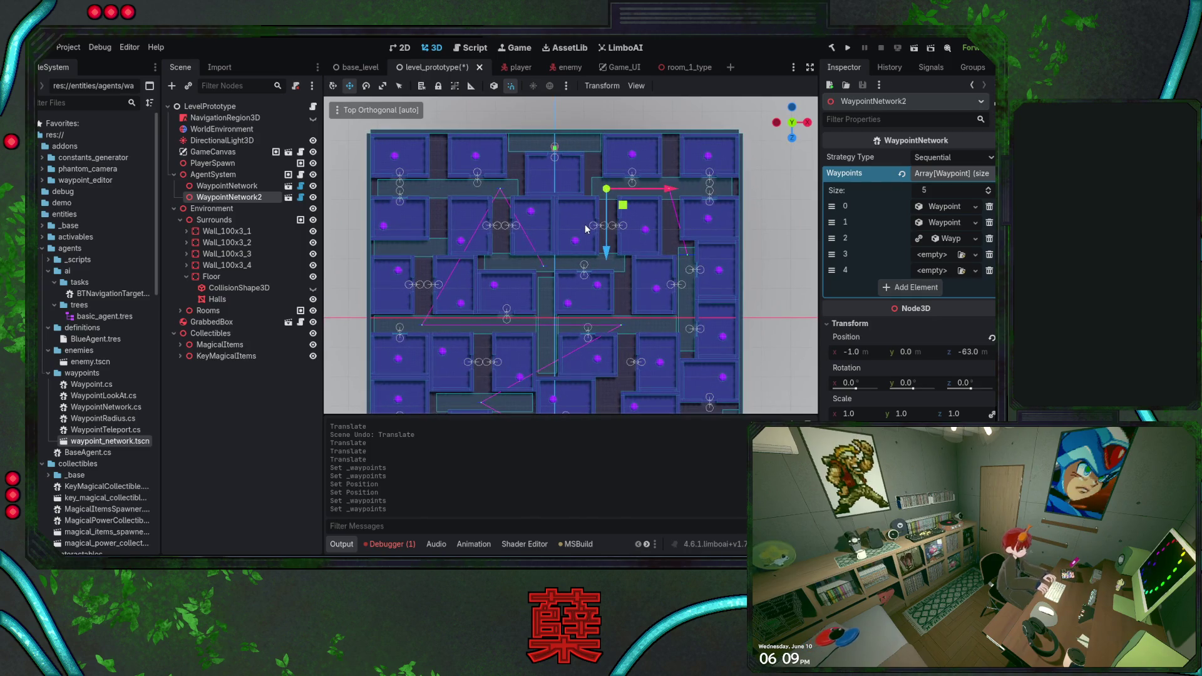
{"action": "left_click", "coordinate": [911, 288]}
{"action": "left_click", "coordinate": [911, 306]}
{"action": "left_click", "coordinate": [902, 319]}
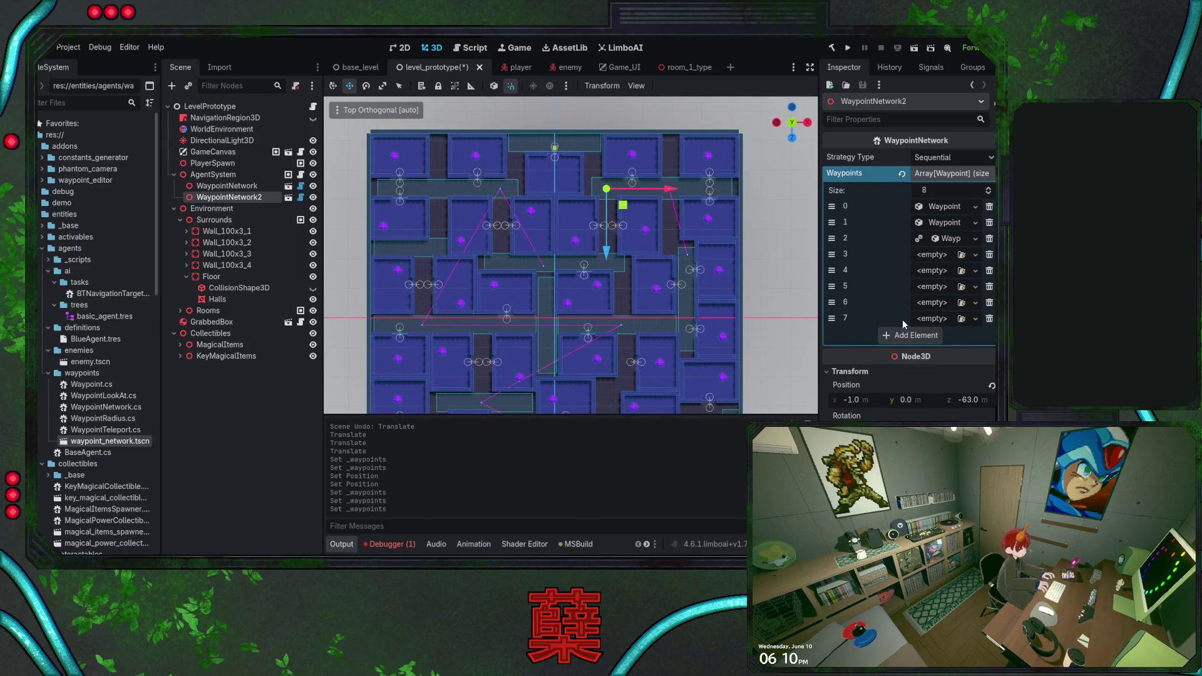
{"action": "left_click", "coordinate": [908, 334]}
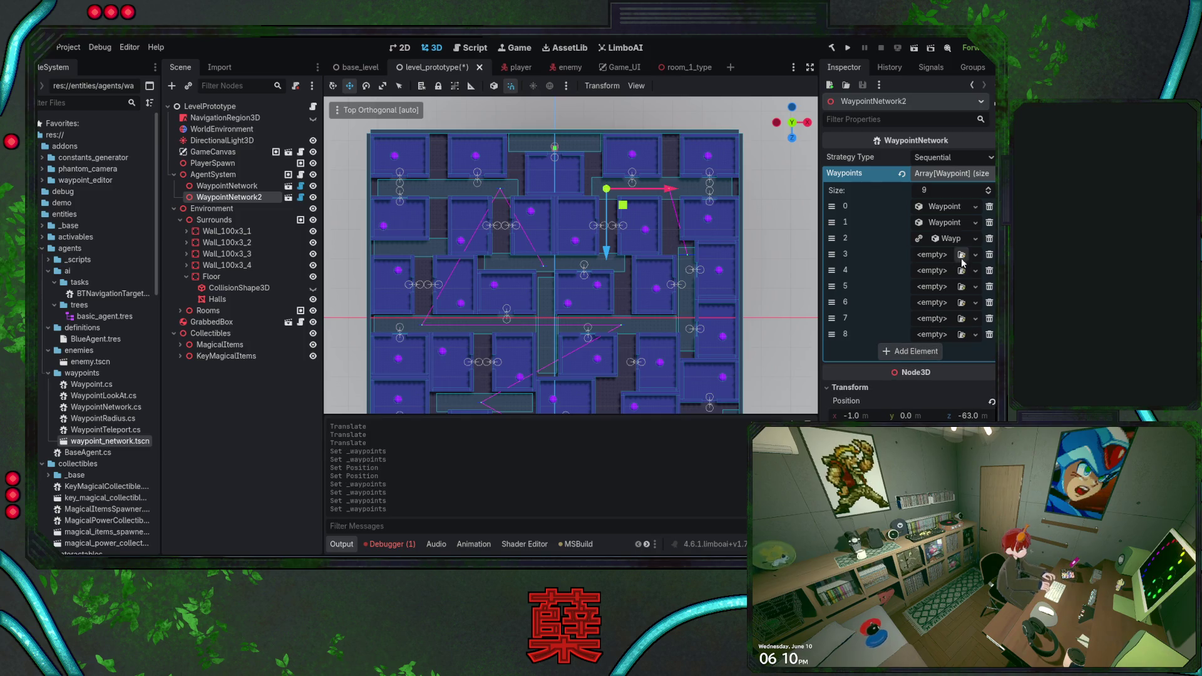
Paste the linked Waypoint resource into elements 3 through 7.
{"action": "key", "text": "ctrl+v"}
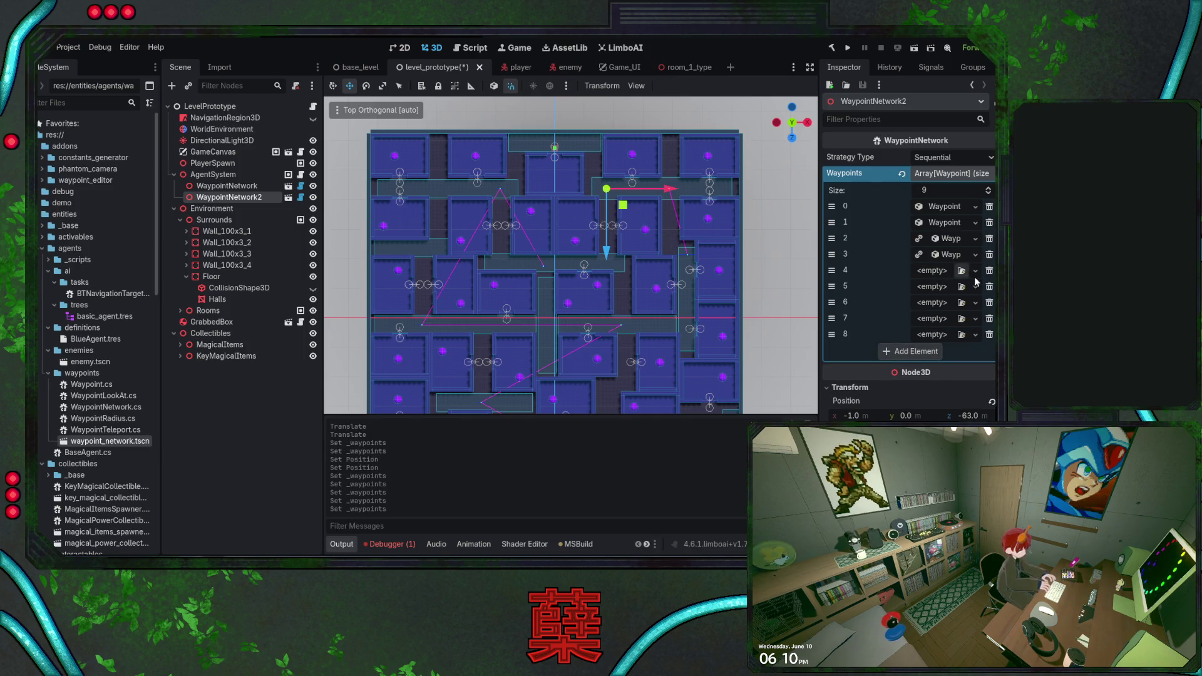
{"action": "key", "text": "ctrl+v"}
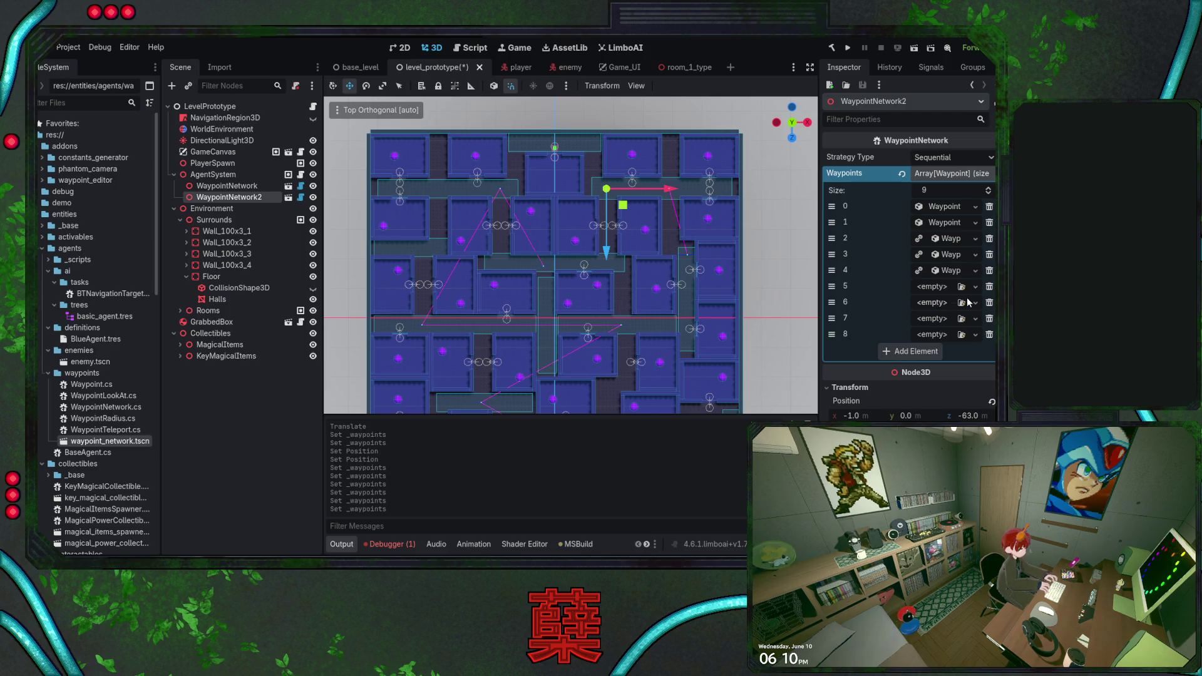
{"action": "key", "text": "ctrl+v"}
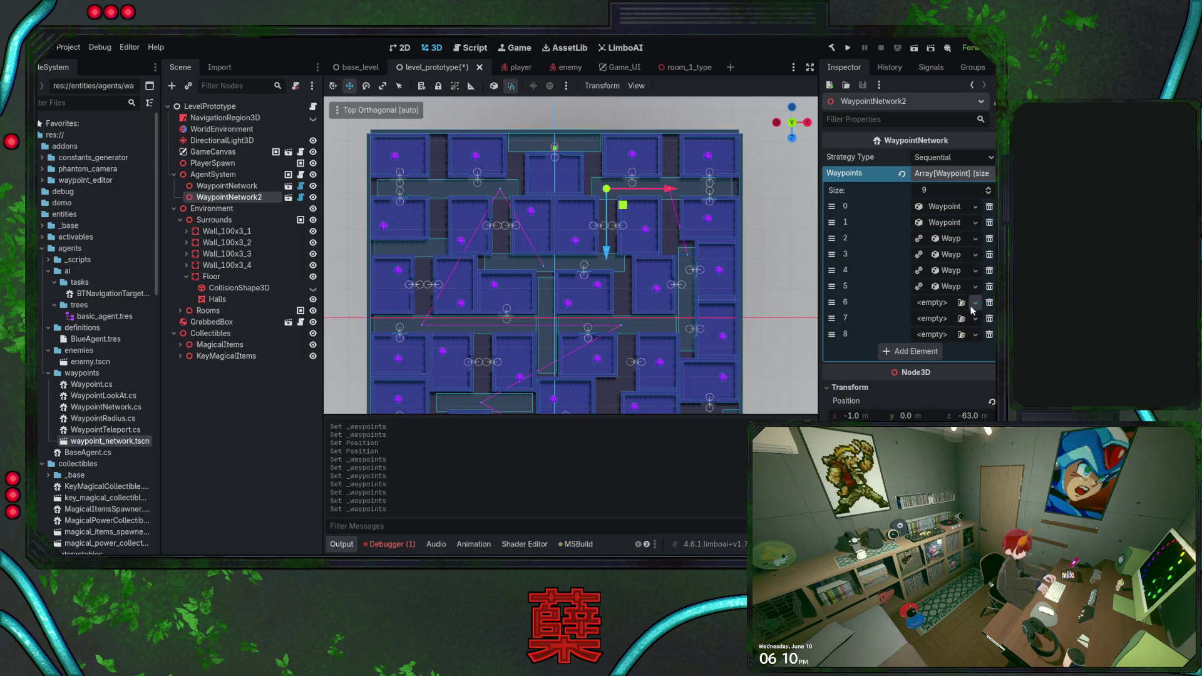
{"action": "key", "text": "ctrl+v"}
{"action": "key", "text": "ctrl+v"}
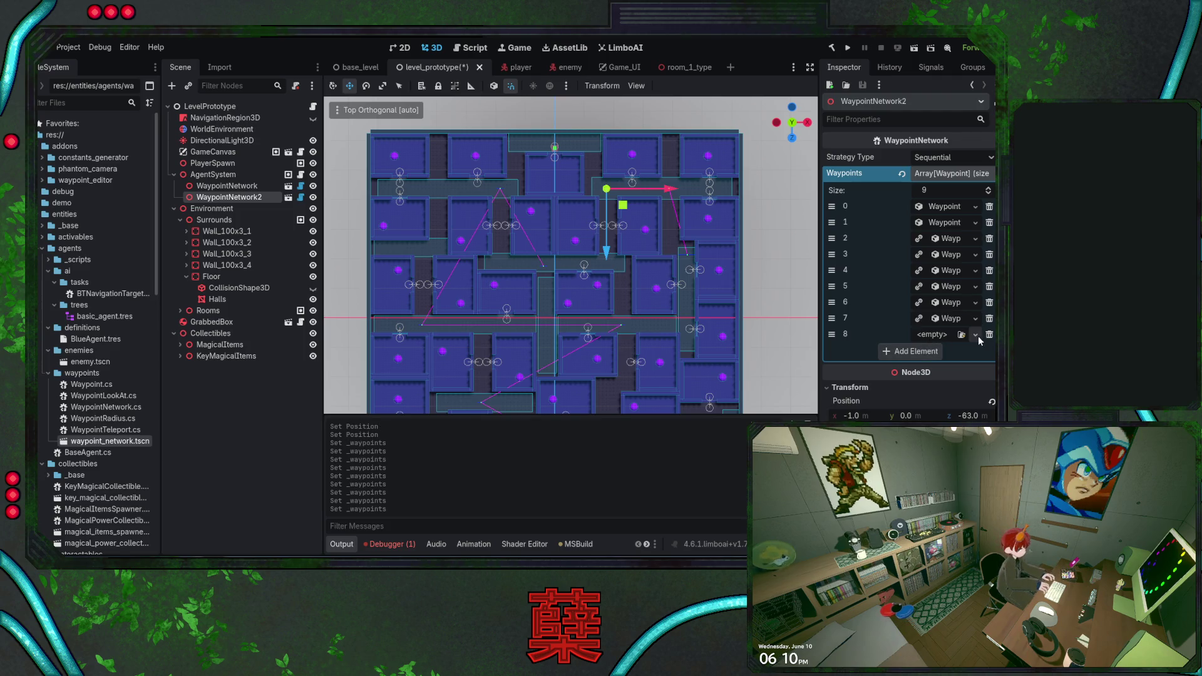
{"action": "left_click", "coordinate": [951, 254]}
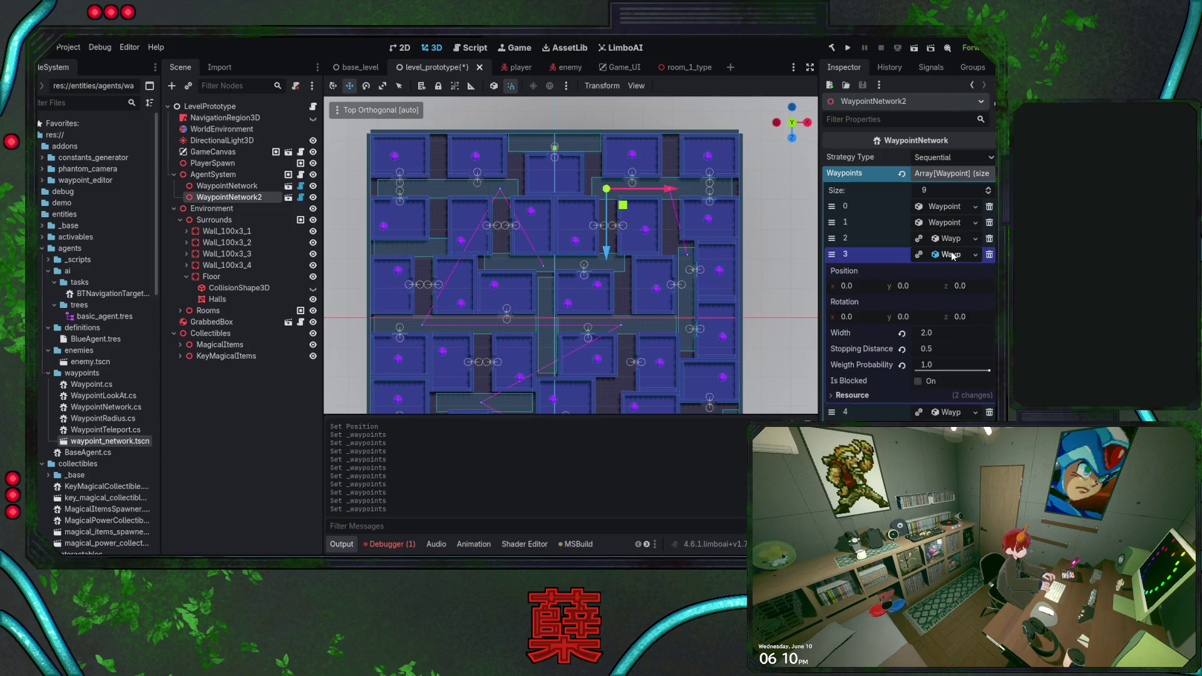
Set waypoints 3, 4 and 5 to Z positions 5, 10 and 15.
{"action": "left_click", "coordinate": [863, 287]}
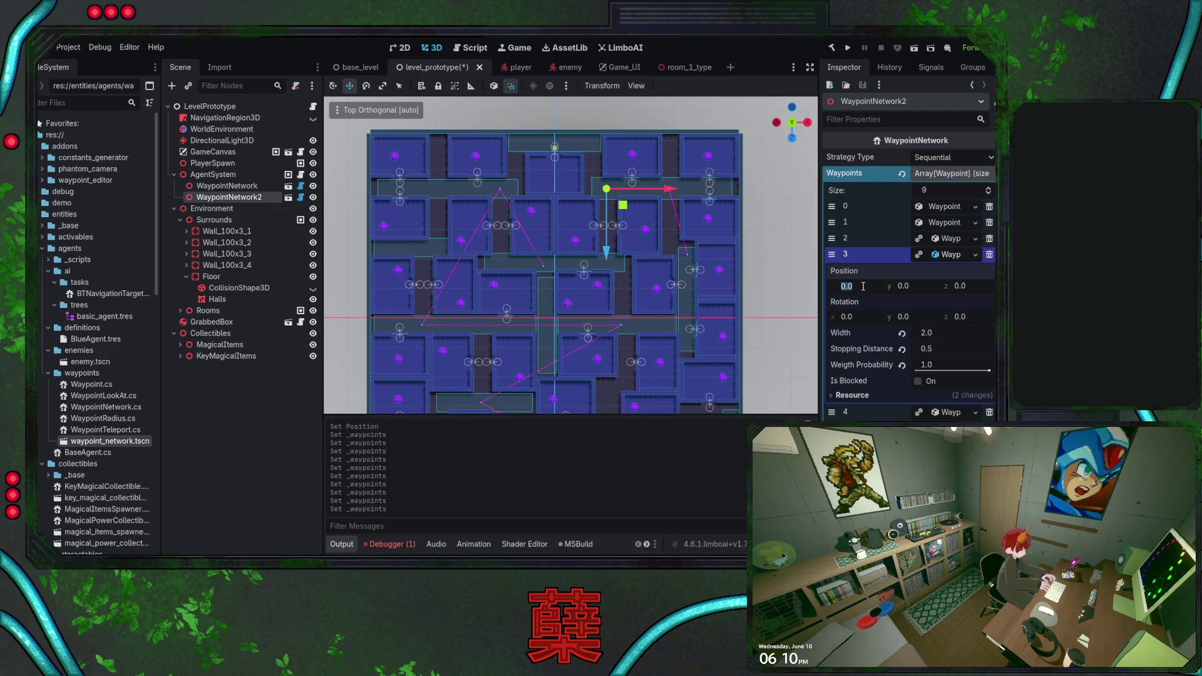
{"action": "left_click", "coordinate": [970, 288]}
{"action": "type", "text": "5"}
{"action": "key", "text": "Return"}
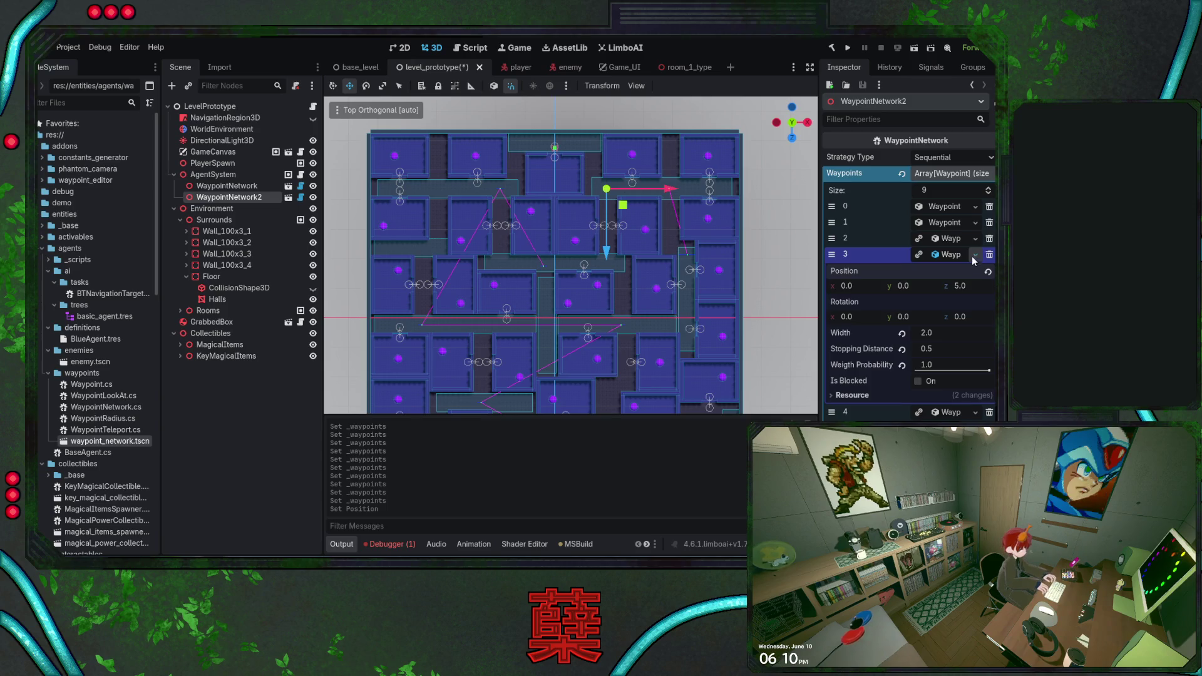
{"action": "left_click", "coordinate": [951, 255]}
{"action": "left_click", "coordinate": [942, 270]}
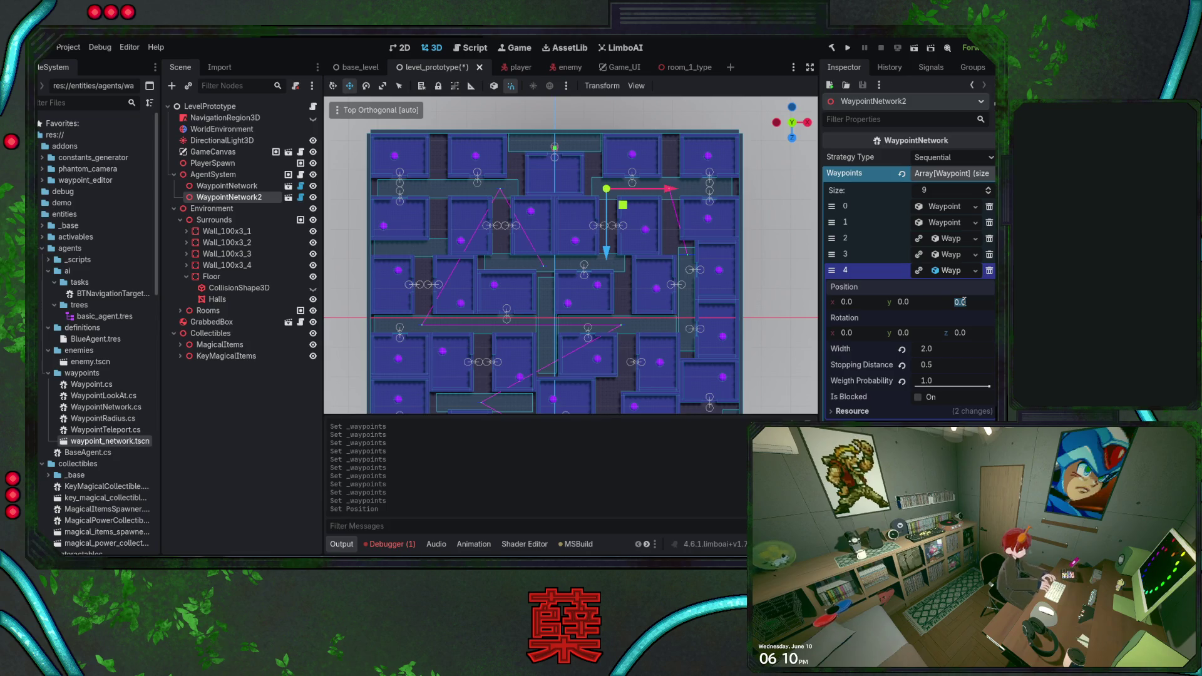
{"action": "type", "text": "00"}
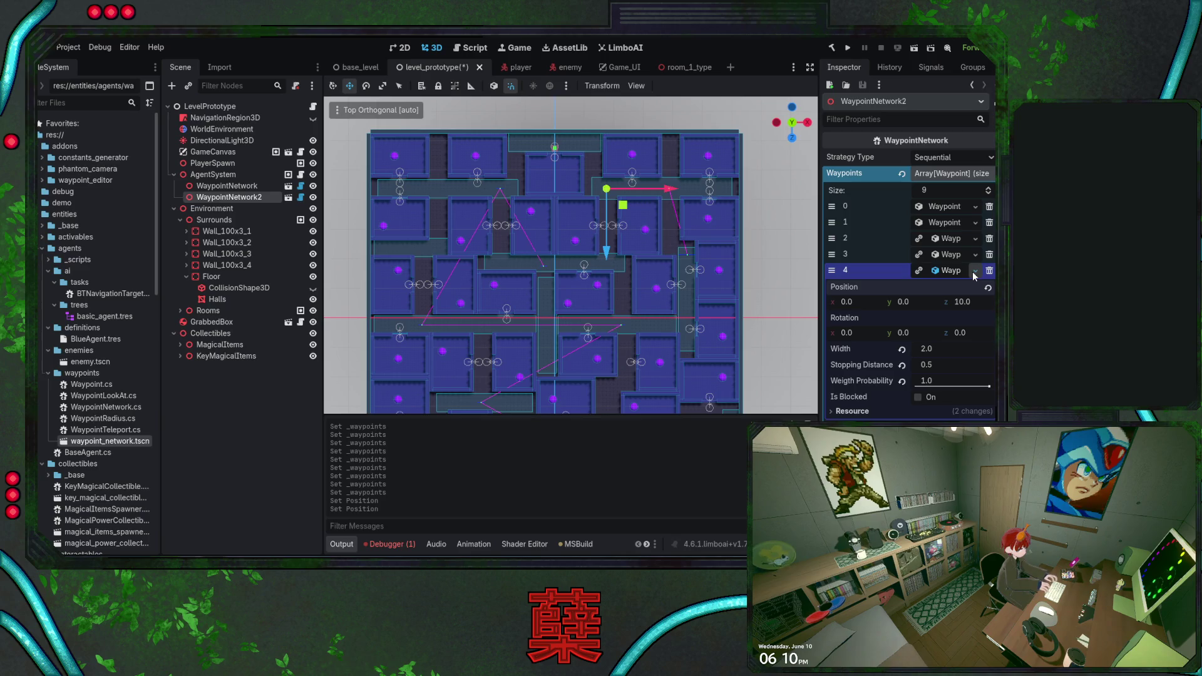
{"action": "left_click", "coordinate": [935, 270]}
{"action": "left_click", "coordinate": [938, 286]}
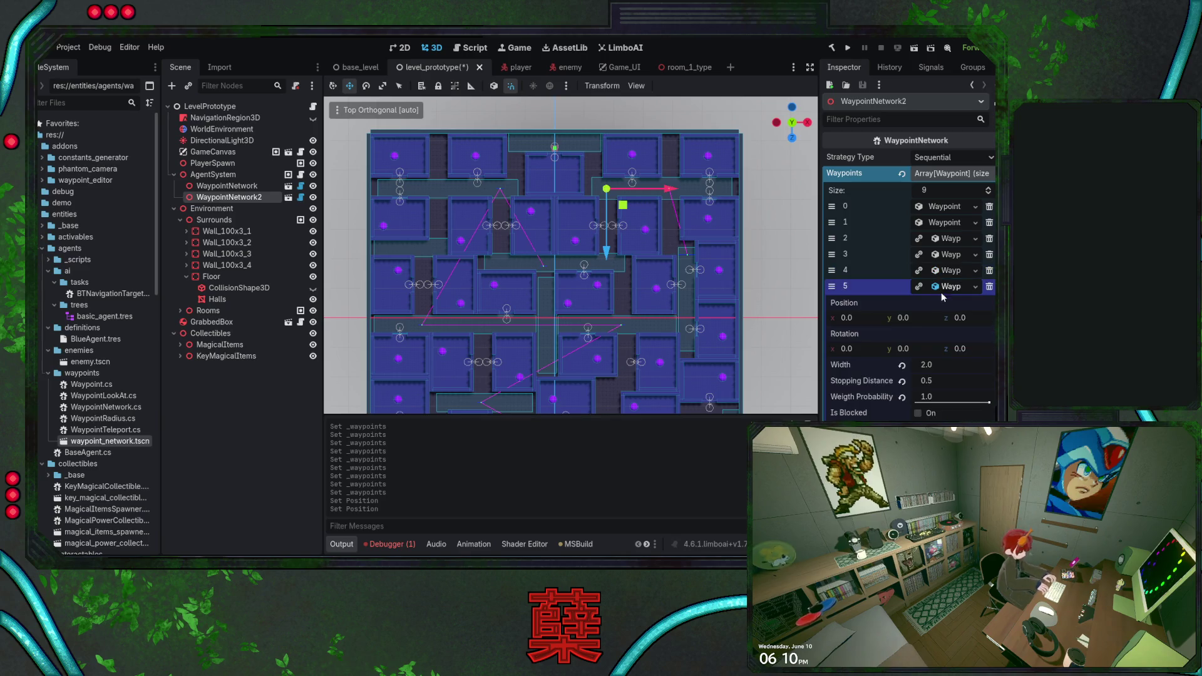
{"action": "left_click", "coordinate": [958, 318]}
{"action": "type", "text": "15"}
{"action": "key", "text": "Return"}
Set waypoints 6, 7 and 8 to Z positions 20, 30 and 35, then save the scene.
{"action": "left_click", "coordinate": [935, 286]}
{"action": "left_click", "coordinate": [937, 302]}
{"action": "left_click", "coordinate": [959, 334]}
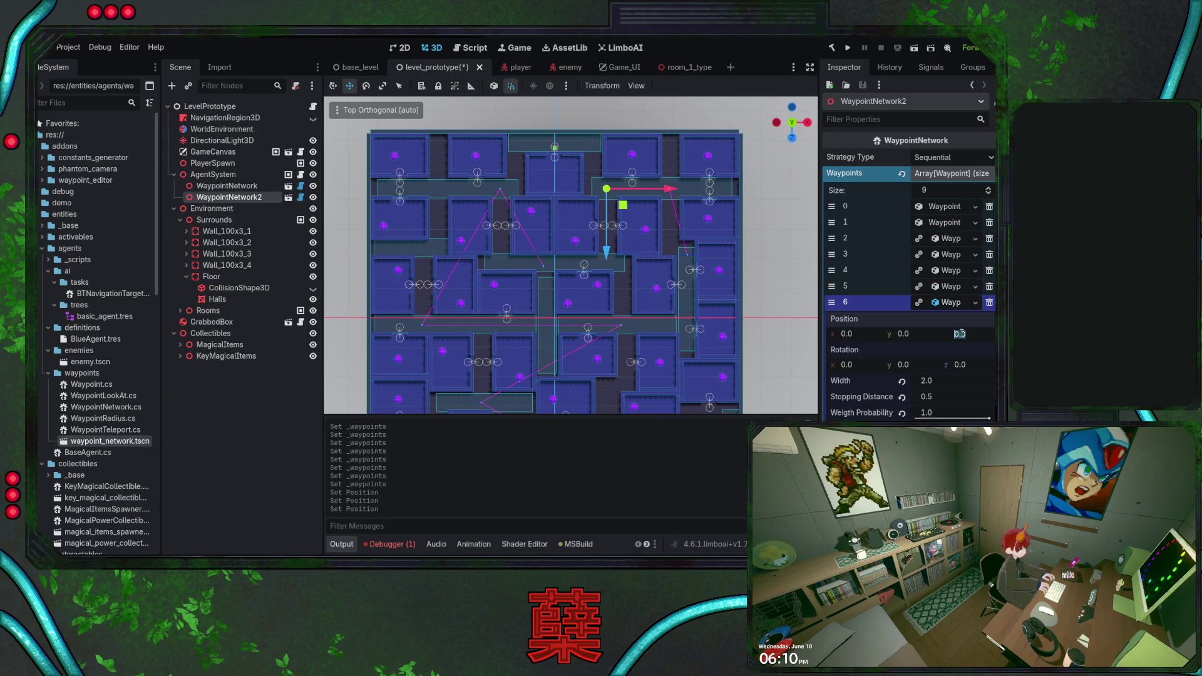
{"action": "left_click", "coordinate": [937, 303]}
{"action": "left_click", "coordinate": [935, 318]}
{"action": "left_click", "coordinate": [959, 349]}
{"action": "type", "text": "0"}
{"action": "key", "text": "Return"}
{"action": "left_click", "coordinate": [937, 318]}
{"action": "left_click", "coordinate": [935, 334]}
{"action": "left_click", "coordinate": [959, 365]}
{"action": "type", "text": "35"}
{"action": "key", "text": "Return"}
{"action": "left_click", "coordinate": [937, 337]}
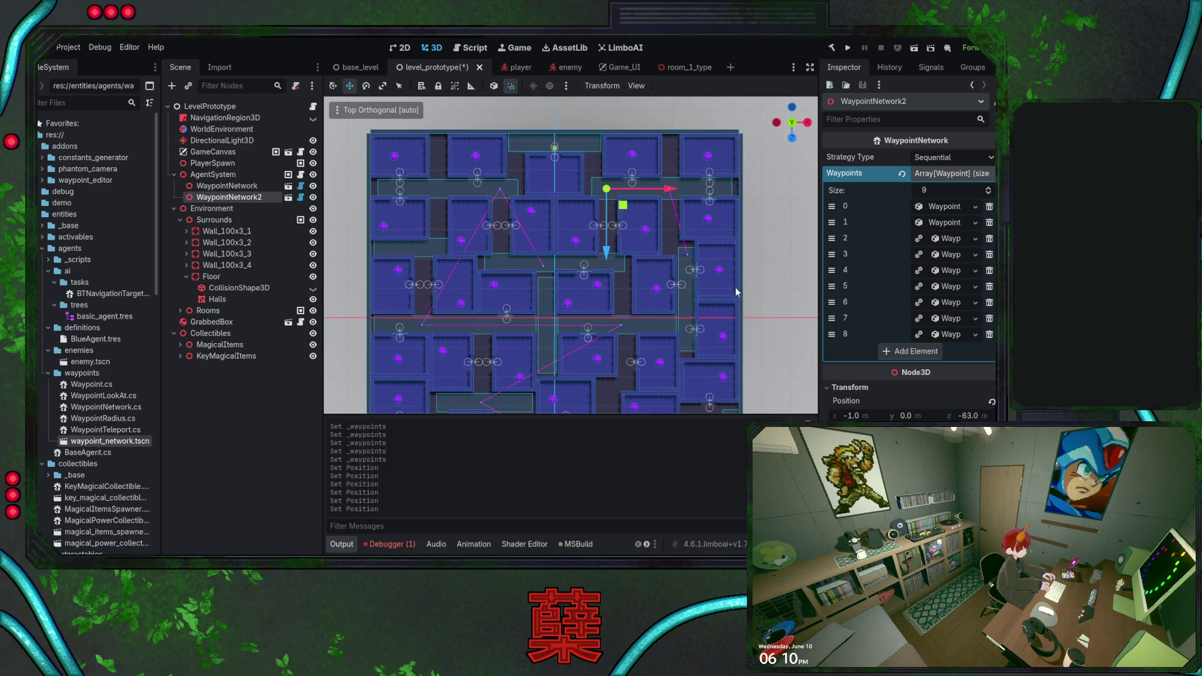
{"action": "key", "text": "ctrl+s"}
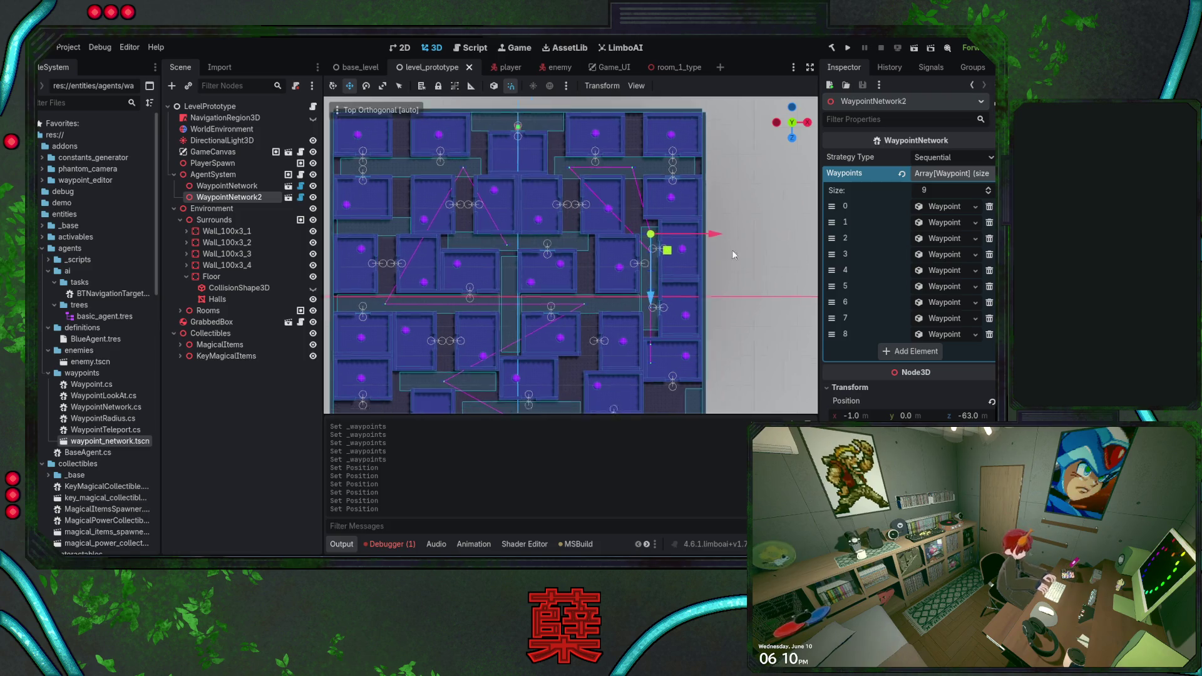
Drag one WaypointNetwork2 waypoint across the level into the upper-left rooms.
{"action": "scroll", "coordinate": [677, 267], "scroll_direction": "up", "scroll_amount": 5}
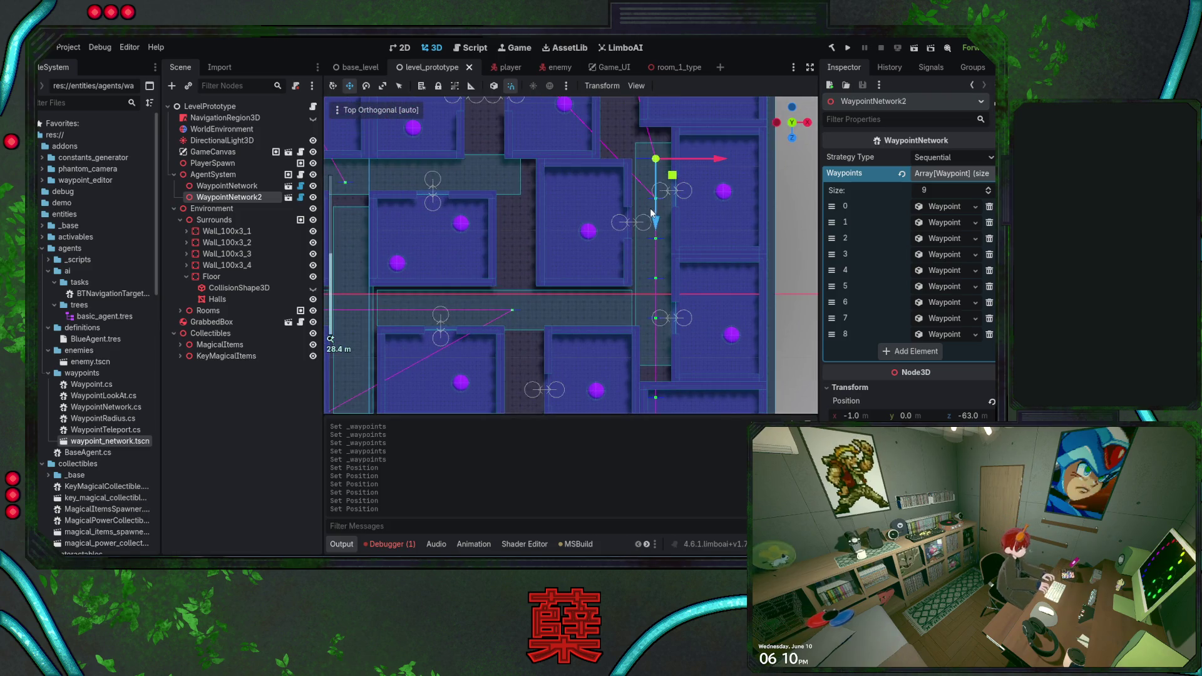
{"action": "scroll", "coordinate": [654, 207], "scroll_direction": "down", "scroll_amount": 5}
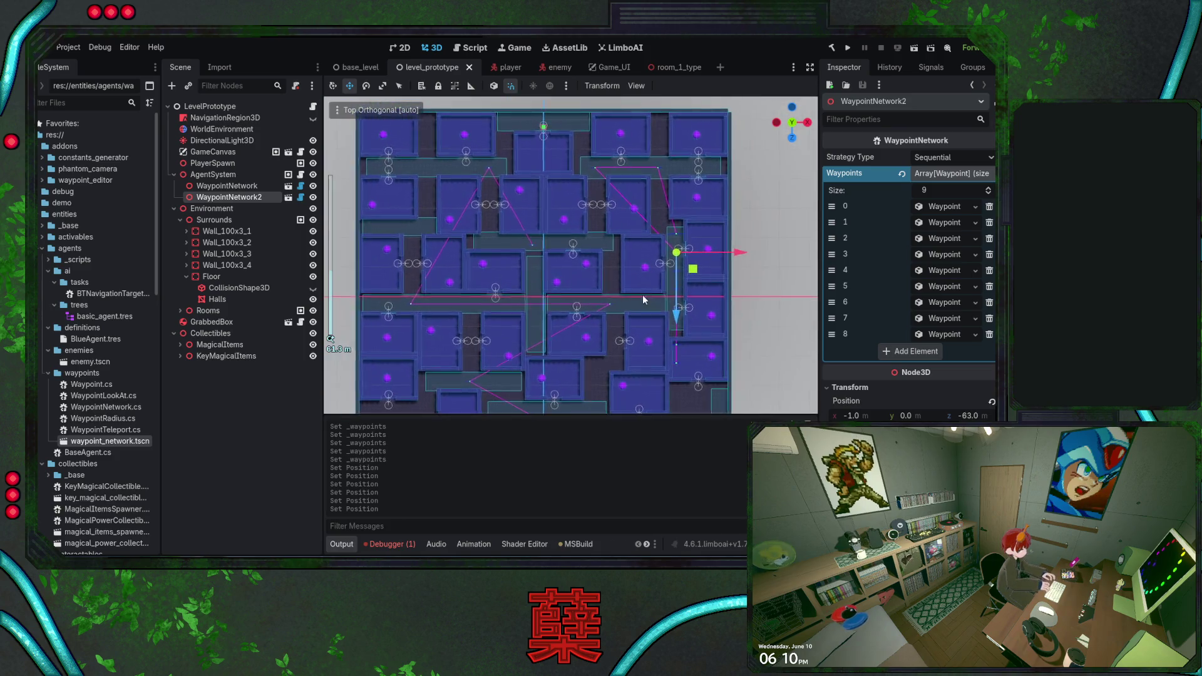
{"action": "mouse_move", "coordinate": [693, 268]}
{"action": "left_mouse_down"}
{"action": "mouse_move", "coordinate": [619, 245]}
{"action": "mouse_move", "coordinate": [615, 263]}
{"action": "left_mouse_up"}
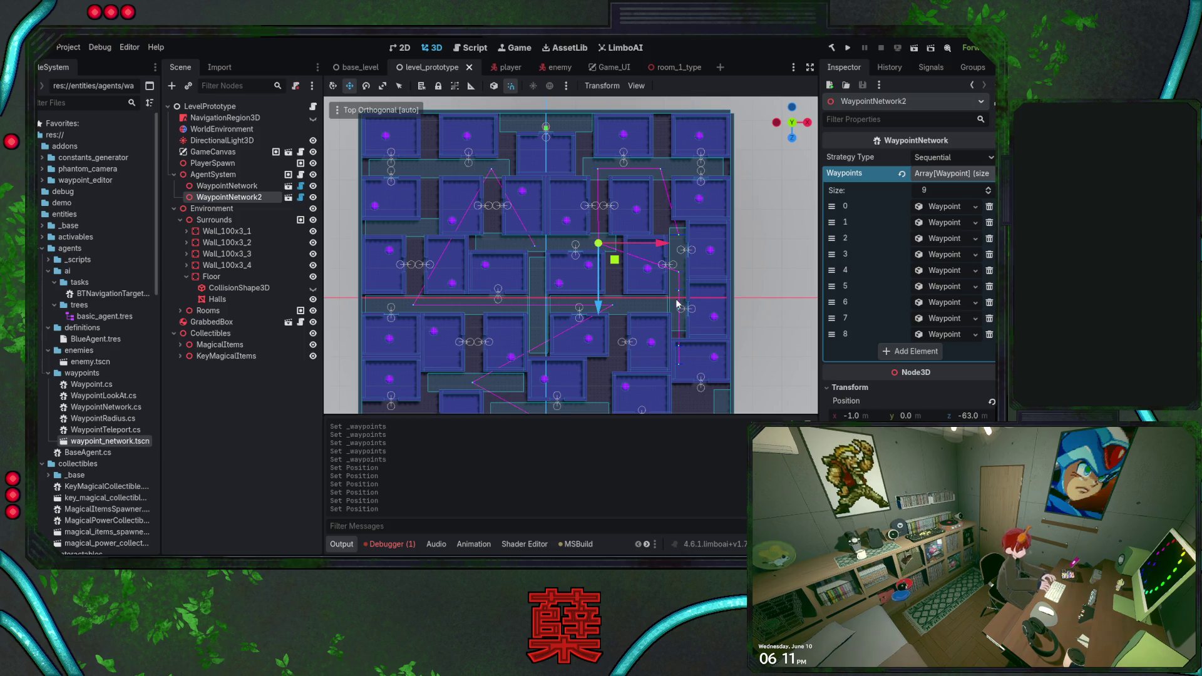
{"action": "mouse_move", "coordinate": [607, 260]}
{"action": "left_mouse_down"}
{"action": "mouse_move", "coordinate": [533, 258]}
{"action": "mouse_move", "coordinate": [435, 186]}
{"action": "left_mouse_up"}
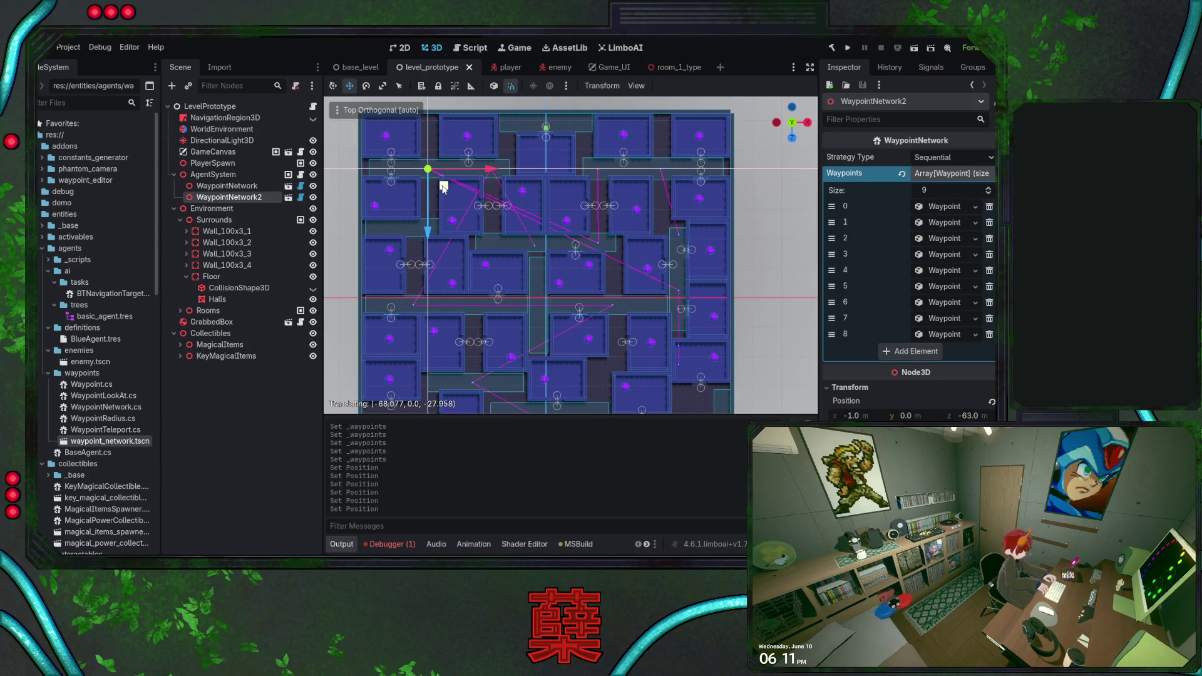
Move two more waypoints left along the corridor and recentre the level view.
{"action": "left_click", "coordinate": [679, 291]}
{"action": "mouse_move", "coordinate": [695, 308]}
{"action": "left_mouse_down"}
{"action": "mouse_move", "coordinate": [445, 283]}
{"action": "mouse_move", "coordinate": [421, 313]}
{"action": "mouse_move", "coordinate": [463, 323]}
{"action": "left_mouse_up"}
{"action": "left_click_drag", "start_coordinate": [479, 324], "coordinate": [490, 323]}
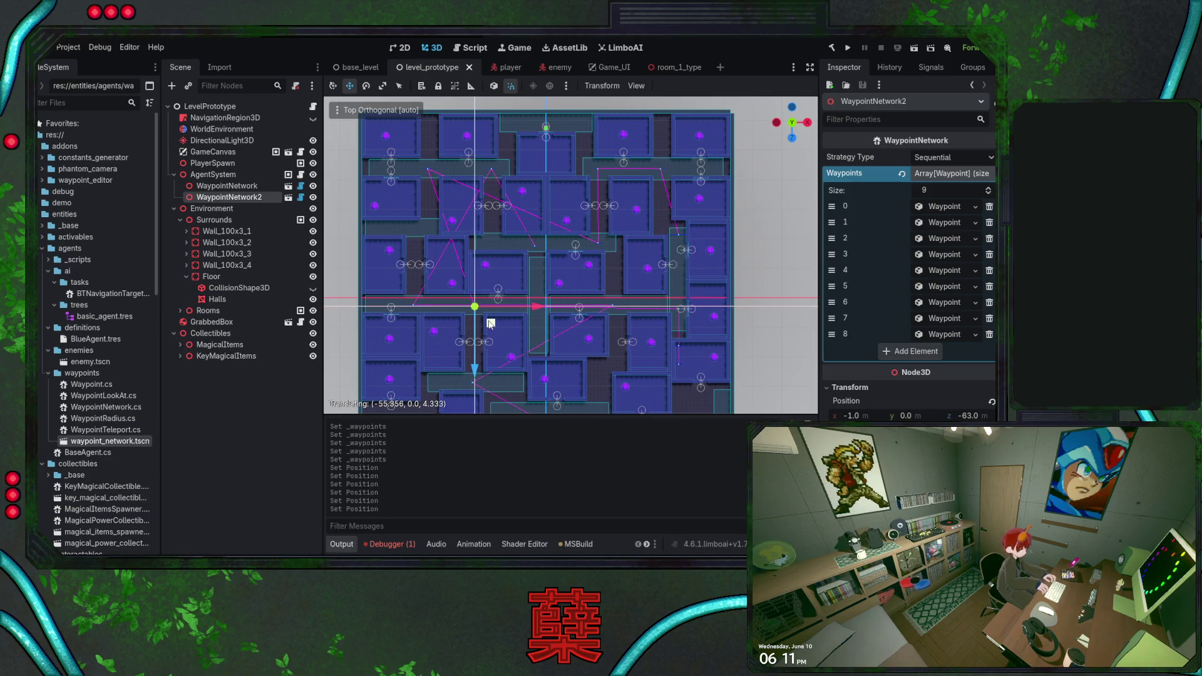
{"action": "left_click", "coordinate": [681, 310]}
{"action": "left_click_drag", "start_coordinate": [696, 322], "coordinate": [632, 322]}
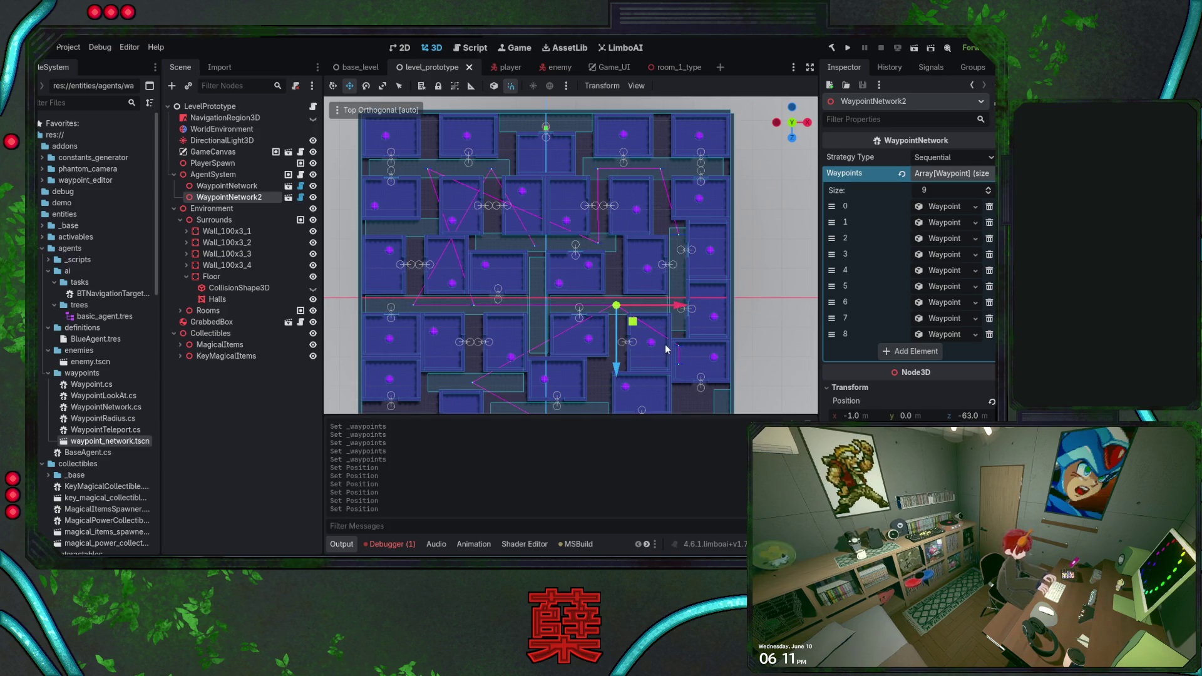
{"action": "left_click_drag", "start_coordinate": [623, 352], "coordinate": [626, 302]}
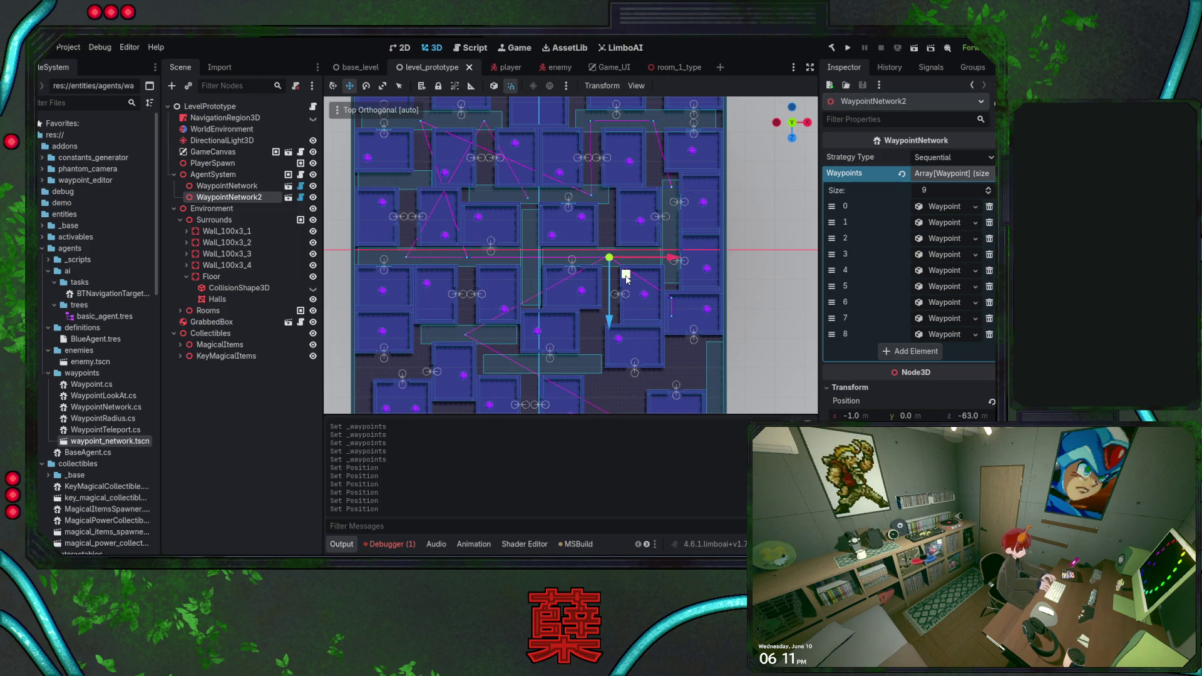
{"action": "left_click_drag", "start_coordinate": [626, 278], "coordinate": [651, 283]}
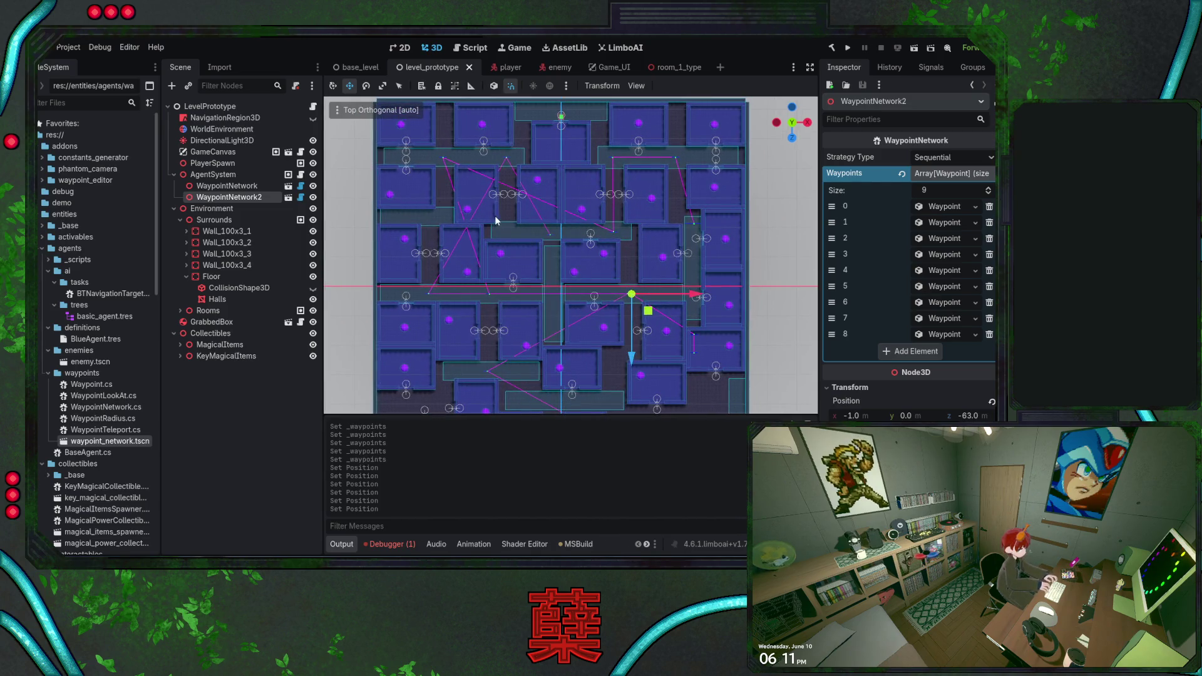
Swap waypoints between the upper-left area and central corridor, and shift another left along it.
{"action": "left_click", "coordinate": [443, 158]}
{"action": "left_click_drag", "start_coordinate": [460, 176], "coordinate": [527, 247]}
{"action": "left_click", "coordinate": [492, 292]}
{"action": "left_click_drag", "start_coordinate": [506, 311], "coordinate": [460, 175]}
{"action": "left_click", "coordinate": [629, 294]}
{"action": "mouse_move", "coordinate": [654, 316]}
{"action": "left_mouse_down"}
{"action": "mouse_move", "coordinate": [455, 315]}
{"action": "mouse_move", "coordinate": [508, 316]}
{"action": "left_mouse_up"}
Move two lower waypoints up onto the central corridor and save the scene.
{"action": "left_click", "coordinate": [694, 338]}
{"action": "mouse_move", "coordinate": [711, 346]}
{"action": "left_mouse_down"}
{"action": "mouse_move", "coordinate": [693, 308]}
{"action": "mouse_move", "coordinate": [653, 312]}
{"action": "left_mouse_up"}
{"action": "left_click", "coordinate": [694, 353]}
{"action": "left_click_drag", "start_coordinate": [712, 372], "coordinate": [710, 312]}
{"action": "key", "text": "ctrl+s"}
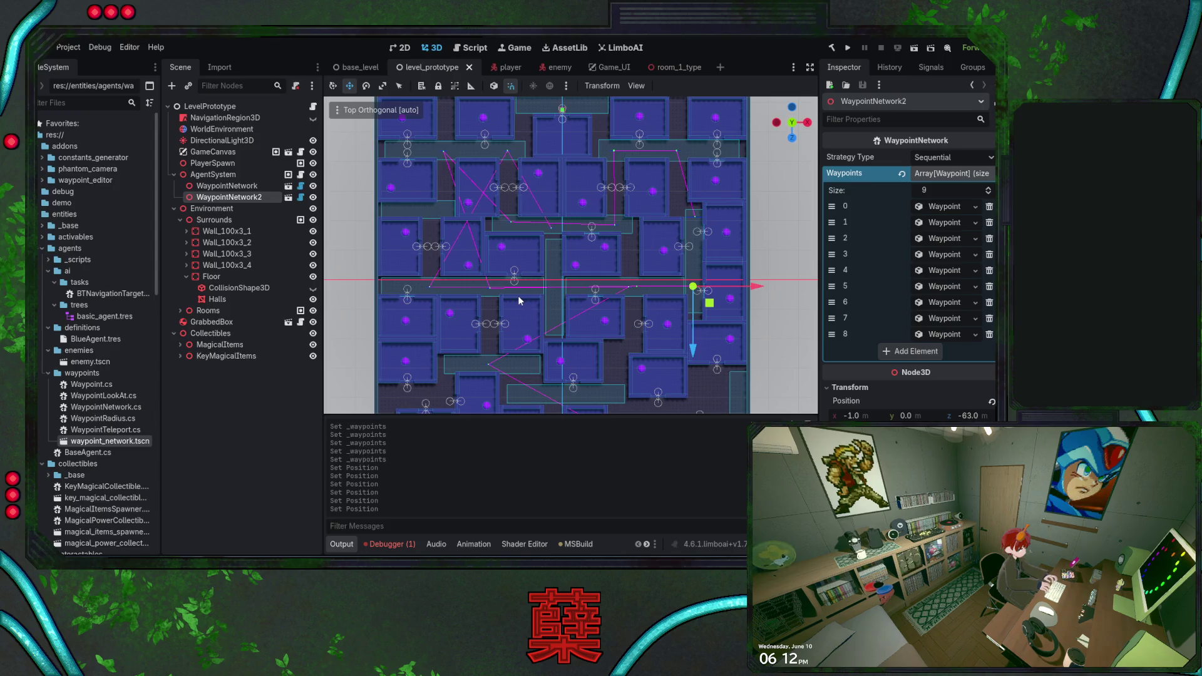
{"action": "key", "text": "ctrl+s"}
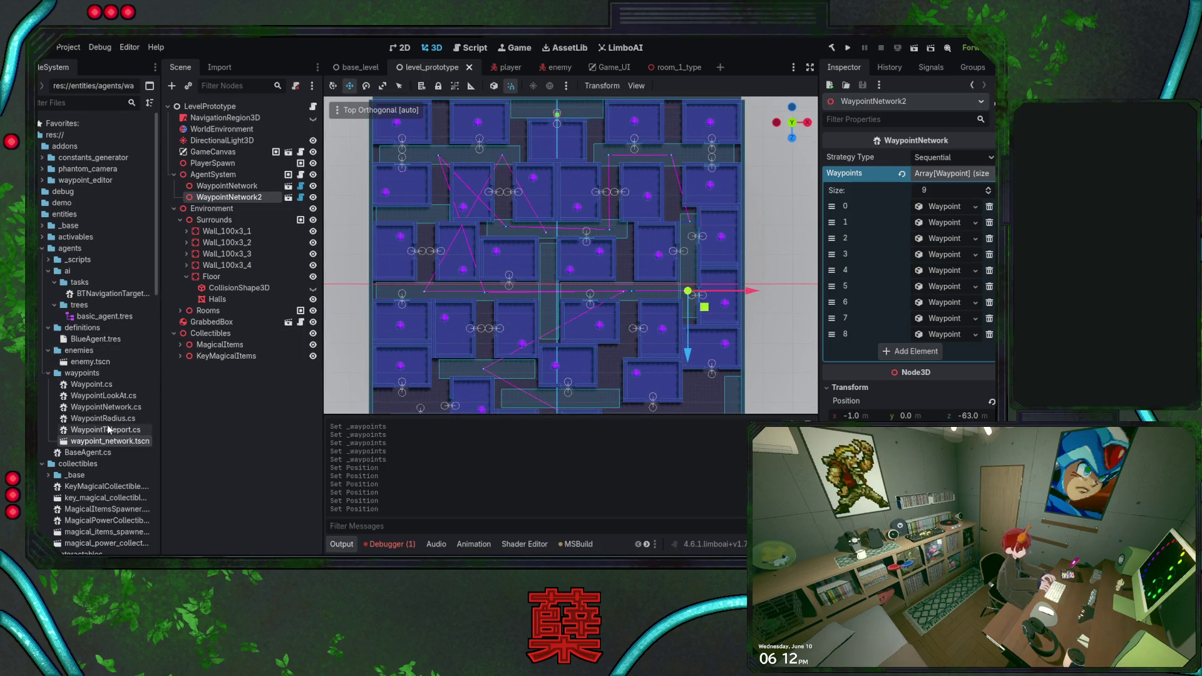
Instance another waypoint network as WaypointNetwork3 under AgentSystem and start moving it across the map.
{"action": "mouse_move", "coordinate": [113, 446]}
{"action": "left_mouse_down"}
{"action": "mouse_move", "coordinate": [213, 189]}
{"action": "mouse_move", "coordinate": [213, 202]}
{"action": "left_mouse_up"}
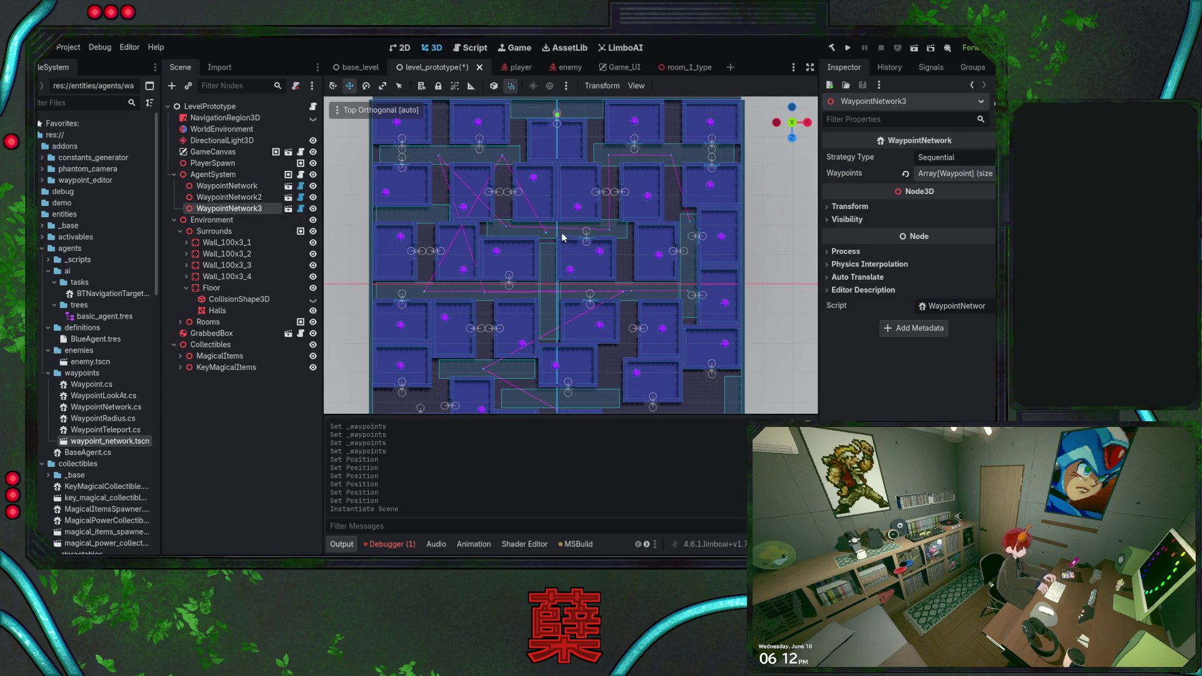
{"action": "scroll", "coordinate": [603, 279], "scroll_direction": "down", "scroll_amount": 3}
{"action": "scroll", "coordinate": [603, 279], "scroll_direction": "right", "scroll_amount": 2}
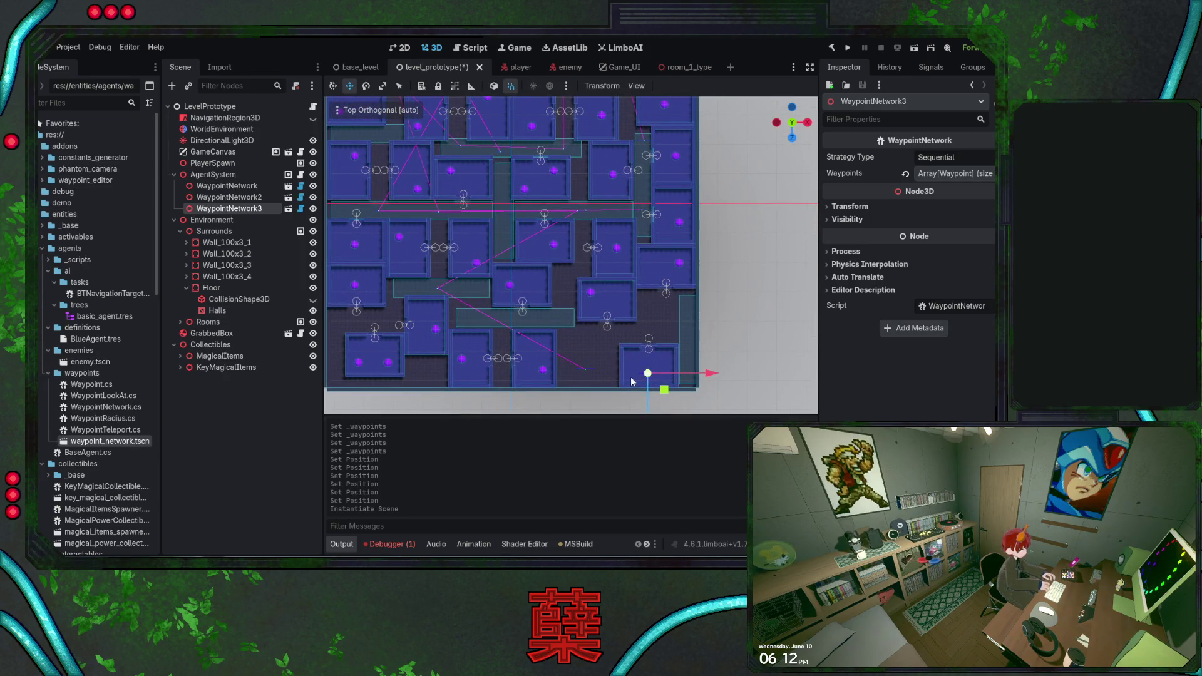
{"action": "left_click_drag", "start_coordinate": [663, 386], "coordinate": [579, 308]}
{"action": "scroll", "coordinate": [625, 313], "scroll_direction": "left", "scroll_amount": 3}
{"action": "scroll", "coordinate": [625, 313], "scroll_direction": "up", "scroll_amount": 1}
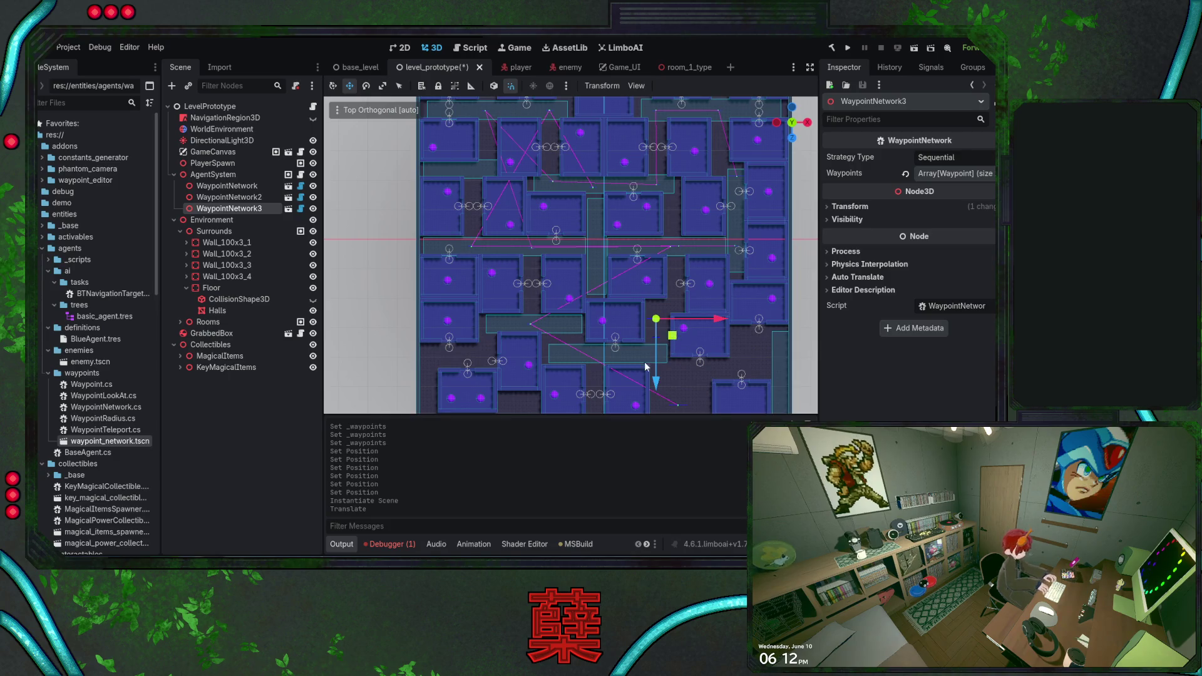
{"action": "scroll", "coordinate": [646, 367], "scroll_direction": "down", "scroll_amount": 2}
{"action": "scroll", "coordinate": [646, 367], "scroll_direction": "right", "scroll_amount": 1}
{"action": "left_click_drag", "start_coordinate": [659, 307], "coordinate": [488, 346]}
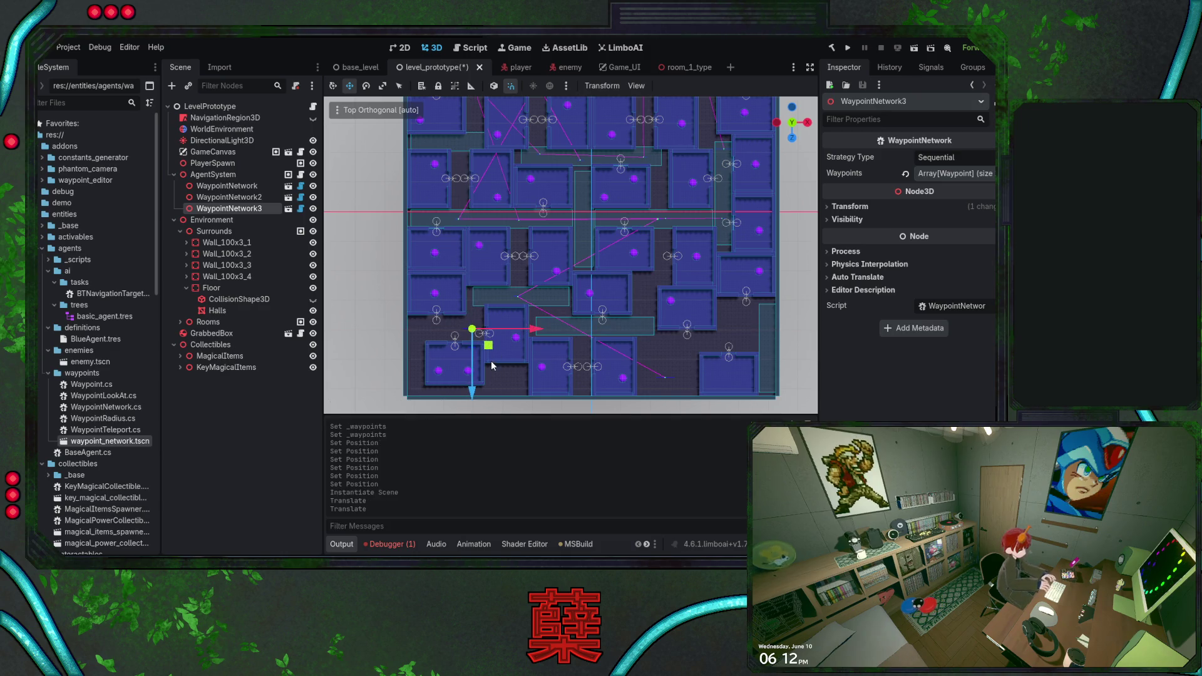
Settle WaypointNetwork3 in a hallway and expand its two-entry Waypoints list.
{"action": "scroll", "coordinate": [492, 365], "scroll_direction": "up", "scroll_amount": 2}
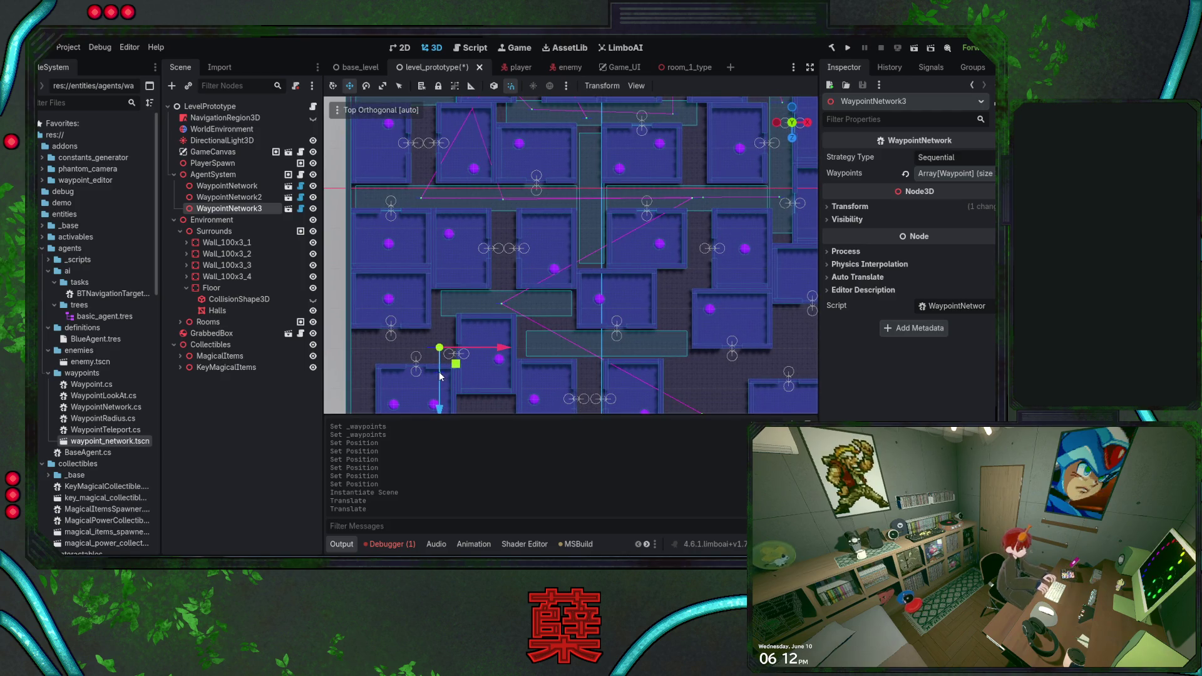
{"action": "mouse_move", "coordinate": [455, 363]}
{"action": "left_mouse_down"}
{"action": "mouse_move", "coordinate": [527, 257]}
{"action": "mouse_move", "coordinate": [519, 312]}
{"action": "mouse_move", "coordinate": [507, 321]}
{"action": "mouse_move", "coordinate": [520, 276]}
{"action": "mouse_move", "coordinate": [609, 160]}
{"action": "left_mouse_up"}
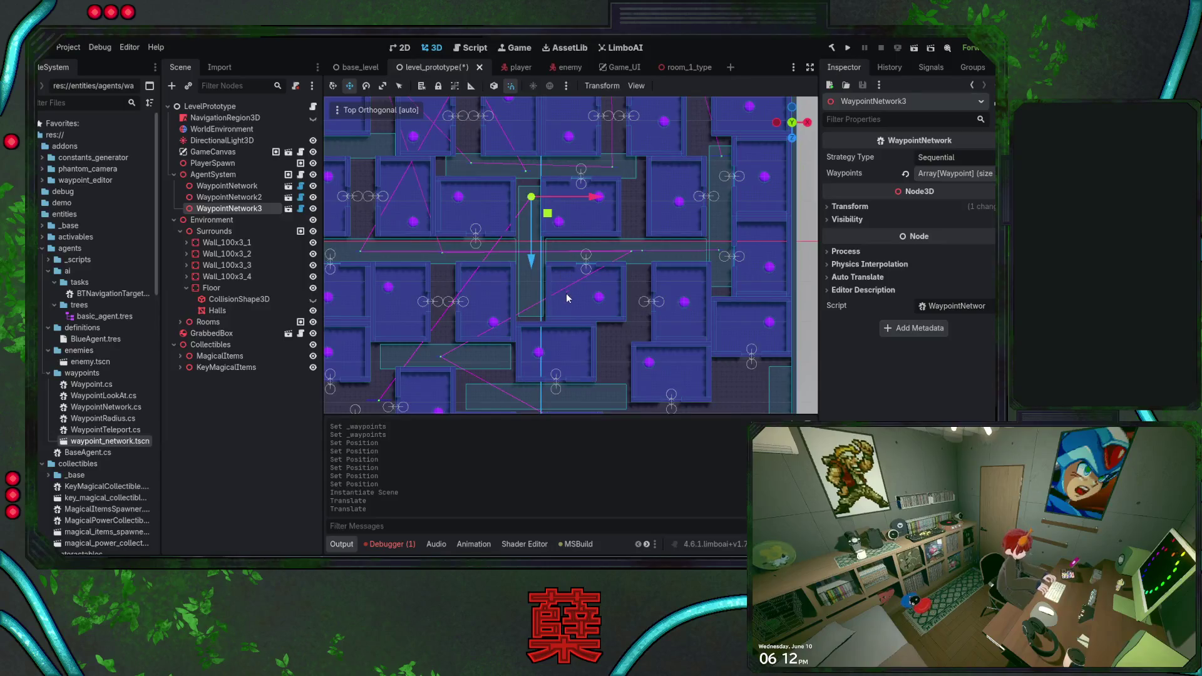
{"action": "left_click_drag", "start_coordinate": [585, 294], "coordinate": [512, 223]}
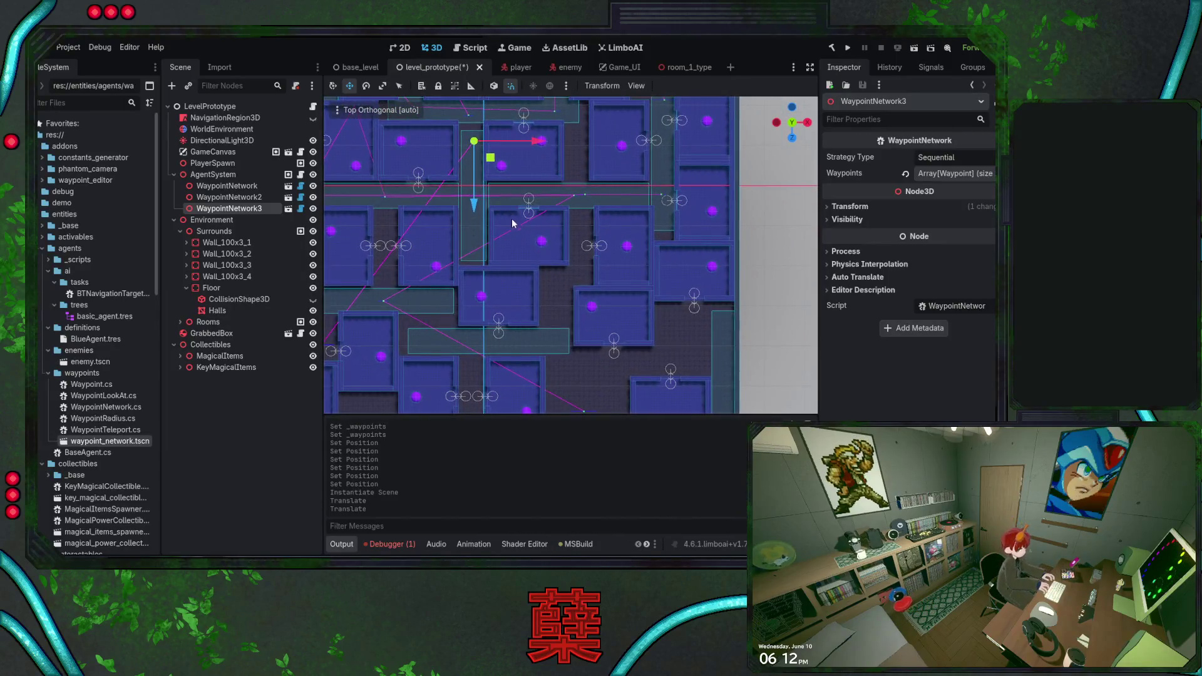
{"action": "left_click_drag", "start_coordinate": [491, 162], "coordinate": [489, 164]}
{"action": "left_click_drag", "start_coordinate": [501, 253], "coordinate": [569, 246]}
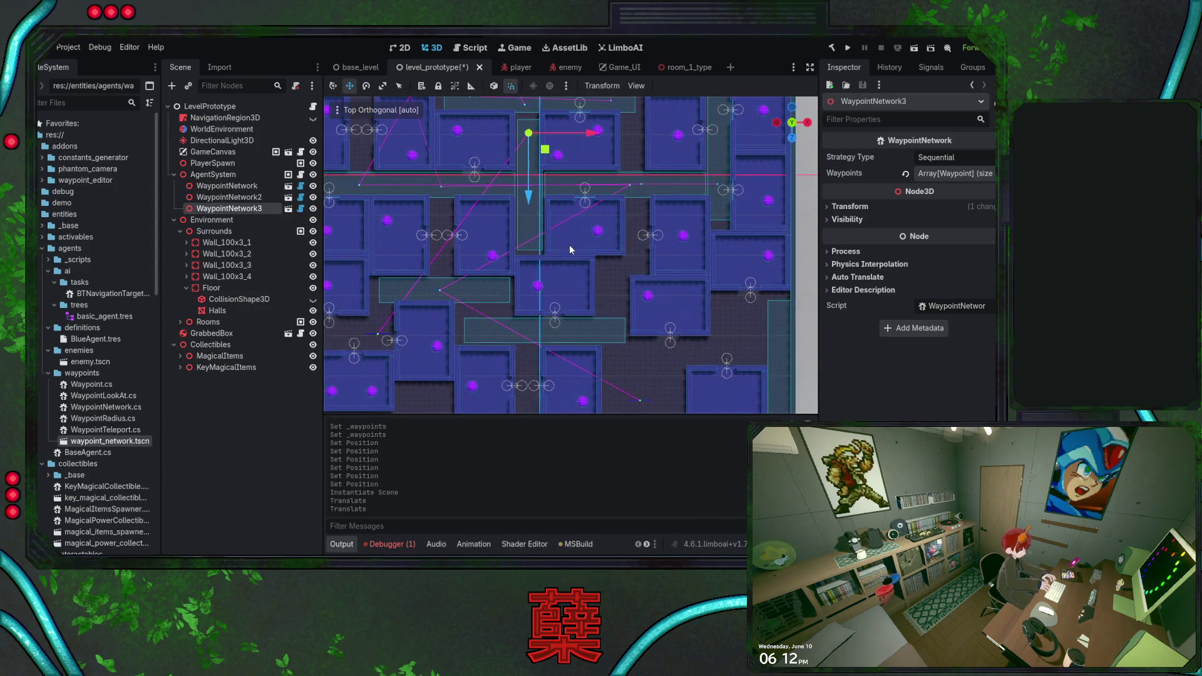
{"action": "left_click", "coordinate": [945, 173]}
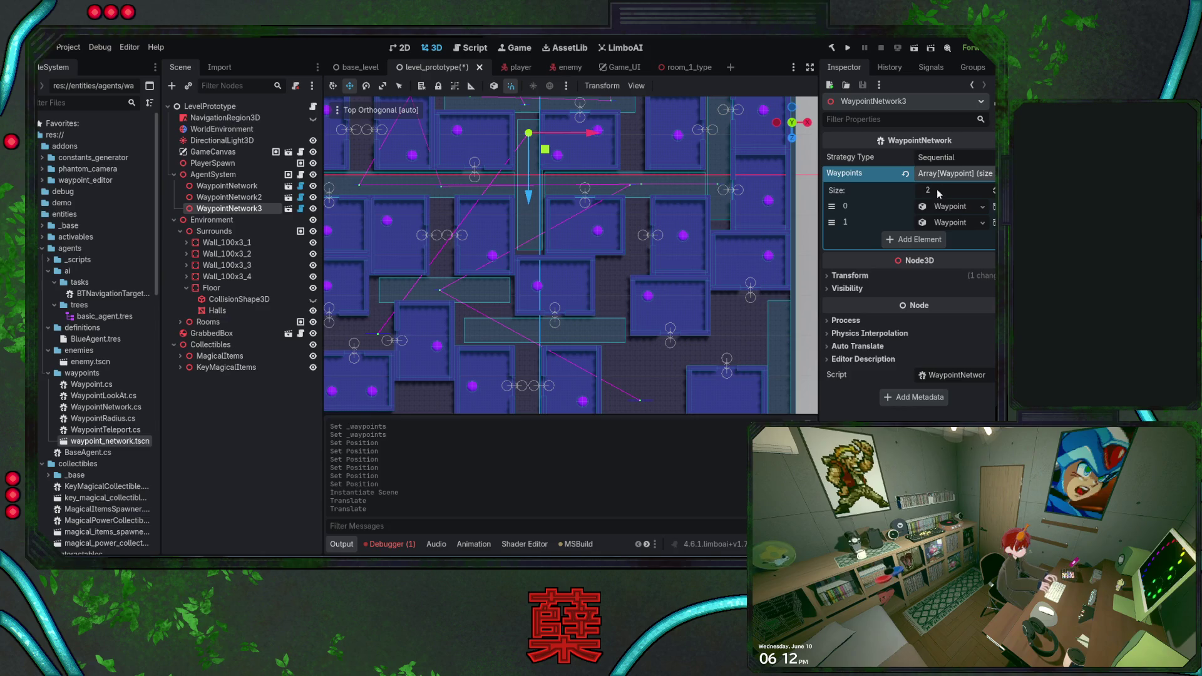
Add three waypoint slots to WaypointNetwork3 and set their Position z to 5, 10 and 15.
{"action": "left_click", "coordinate": [934, 240]}
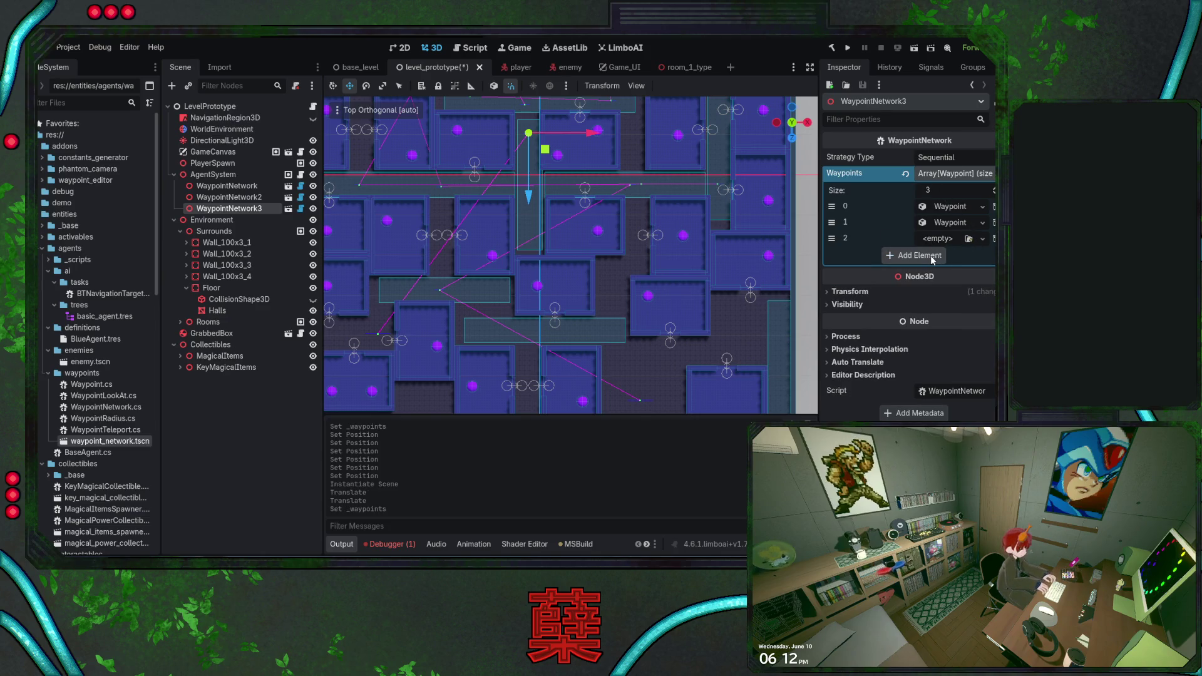
{"action": "left_click", "coordinate": [929, 256]}
{"action": "left_click", "coordinate": [927, 271]}
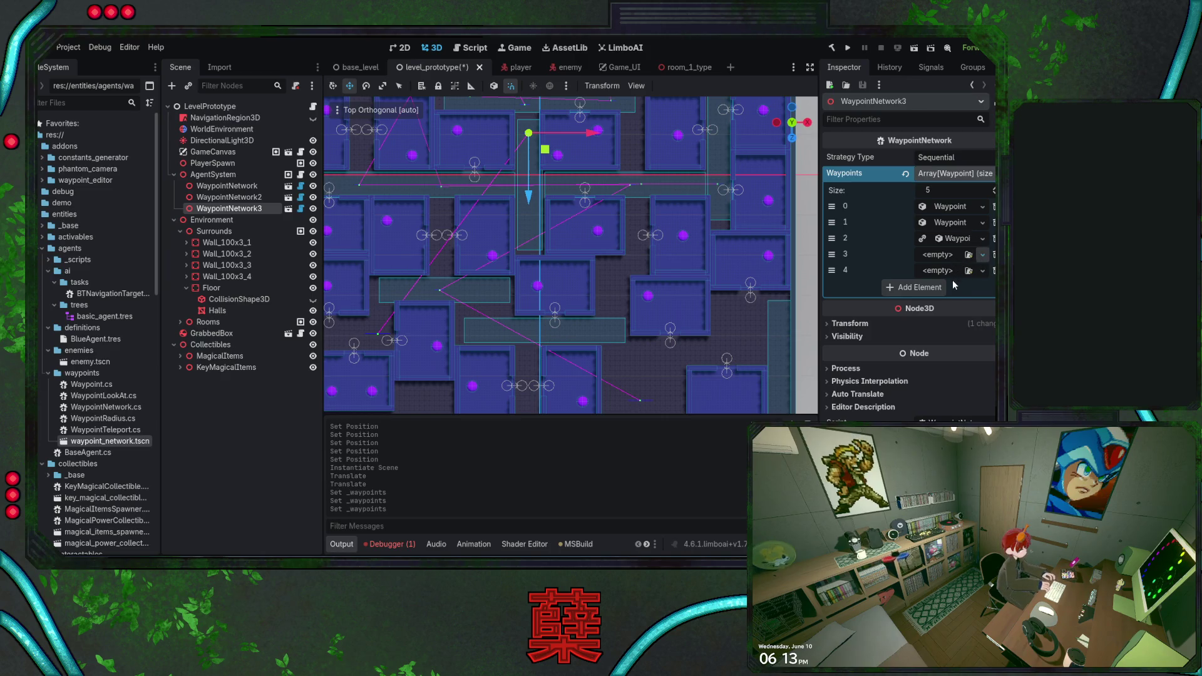
{"action": "left_click", "coordinate": [944, 238]}
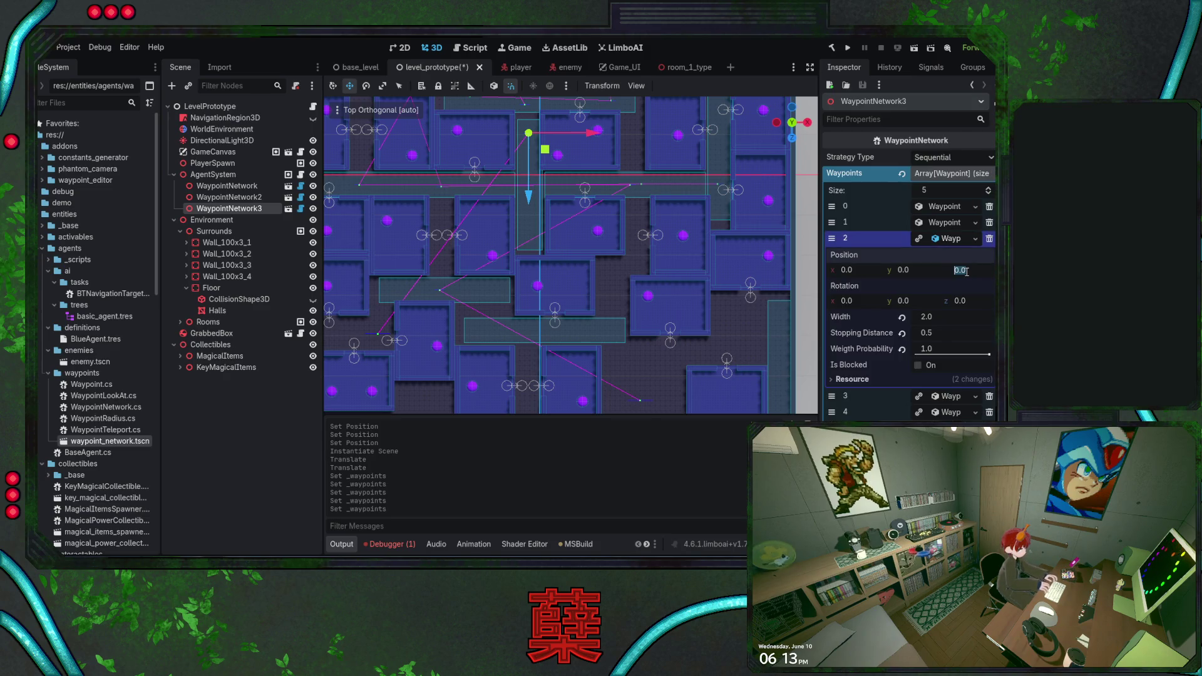
{"action": "left_click", "coordinate": [938, 239]}
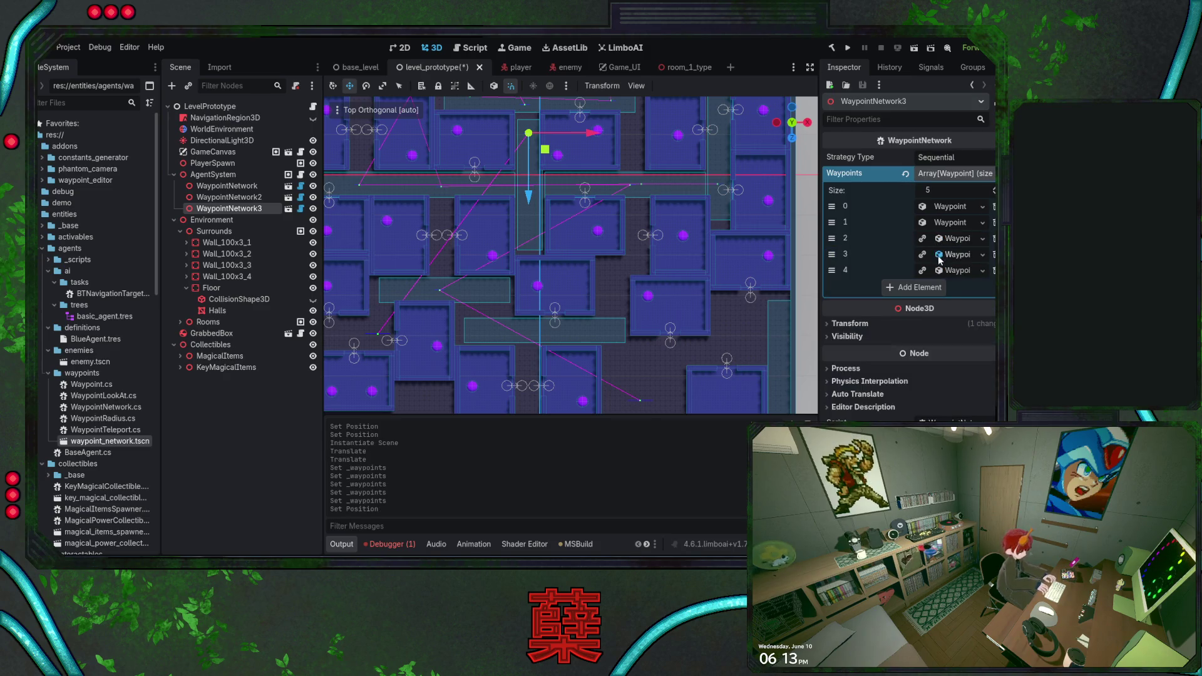
{"action": "left_click", "coordinate": [939, 257]}
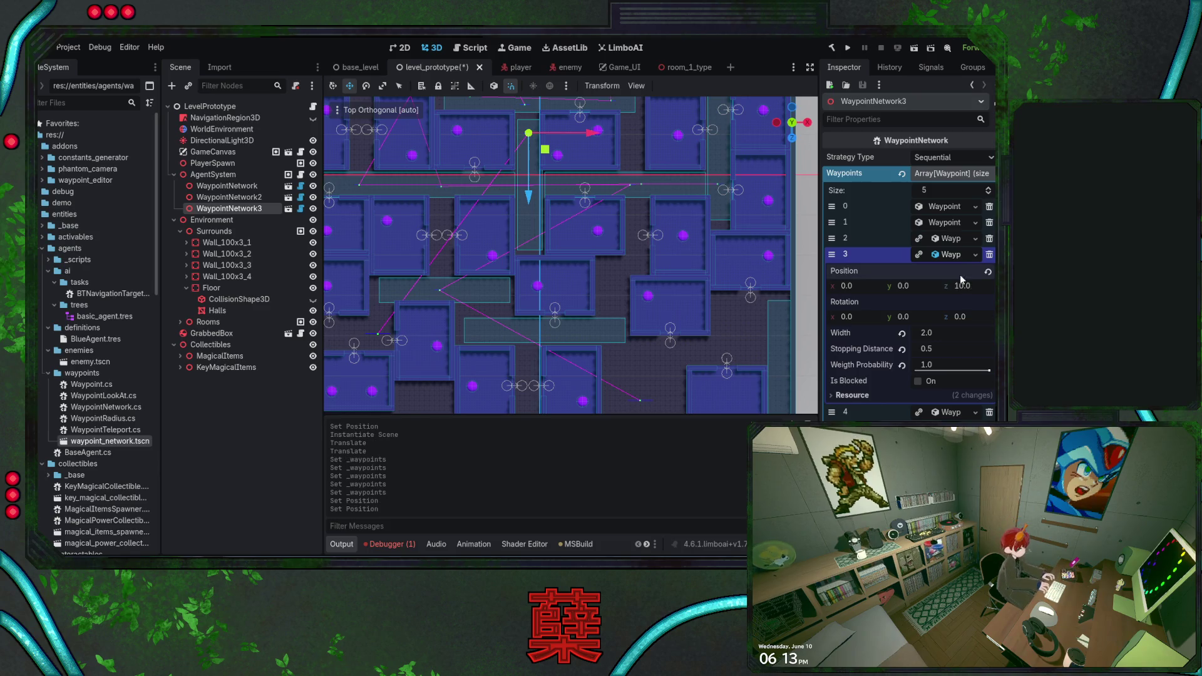
{"action": "left_click", "coordinate": [937, 256]}
{"action": "left_click", "coordinate": [940, 271]}
{"action": "left_click", "coordinate": [979, 299]}
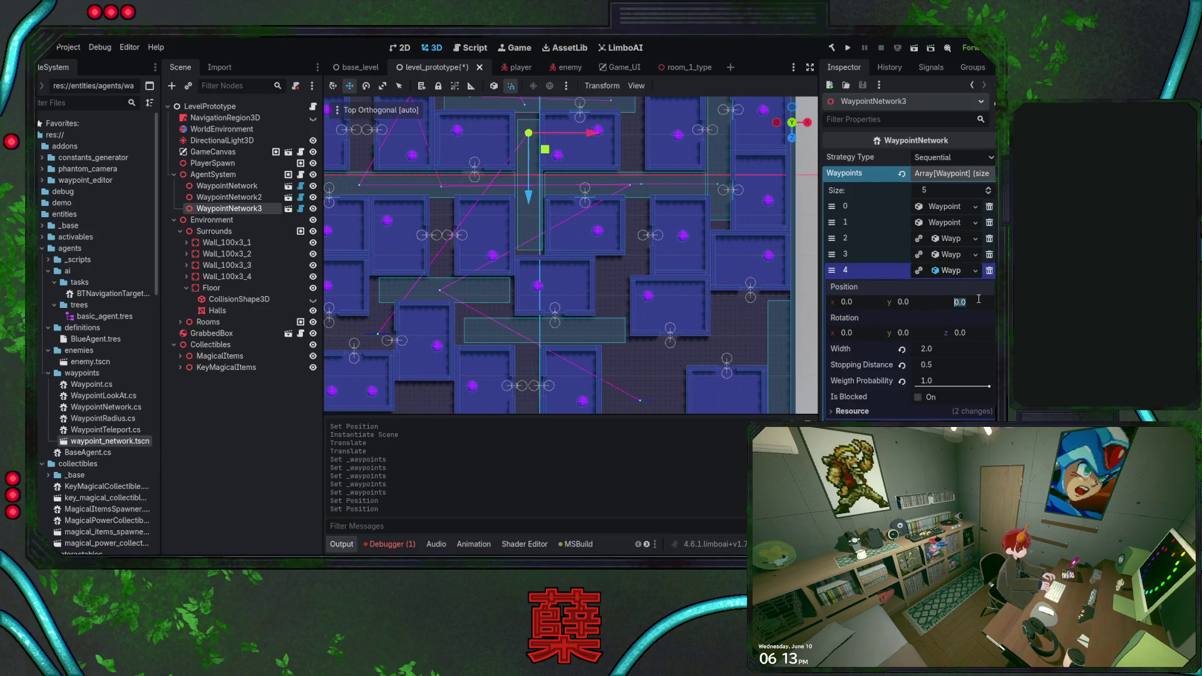
{"action": "key", "text": "Return"}
{"action": "left_click", "coordinate": [938, 276]}
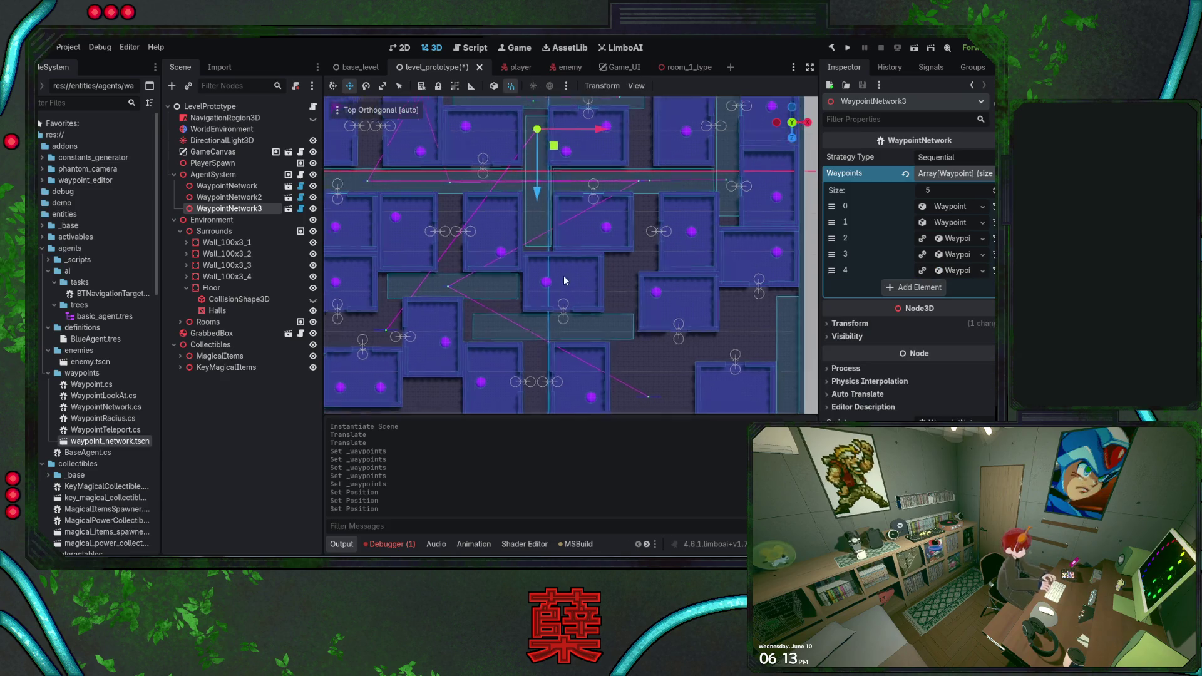
Move WaypointNetwork3 up and right into the middle of the map.
{"action": "left_click", "coordinate": [454, 304]}
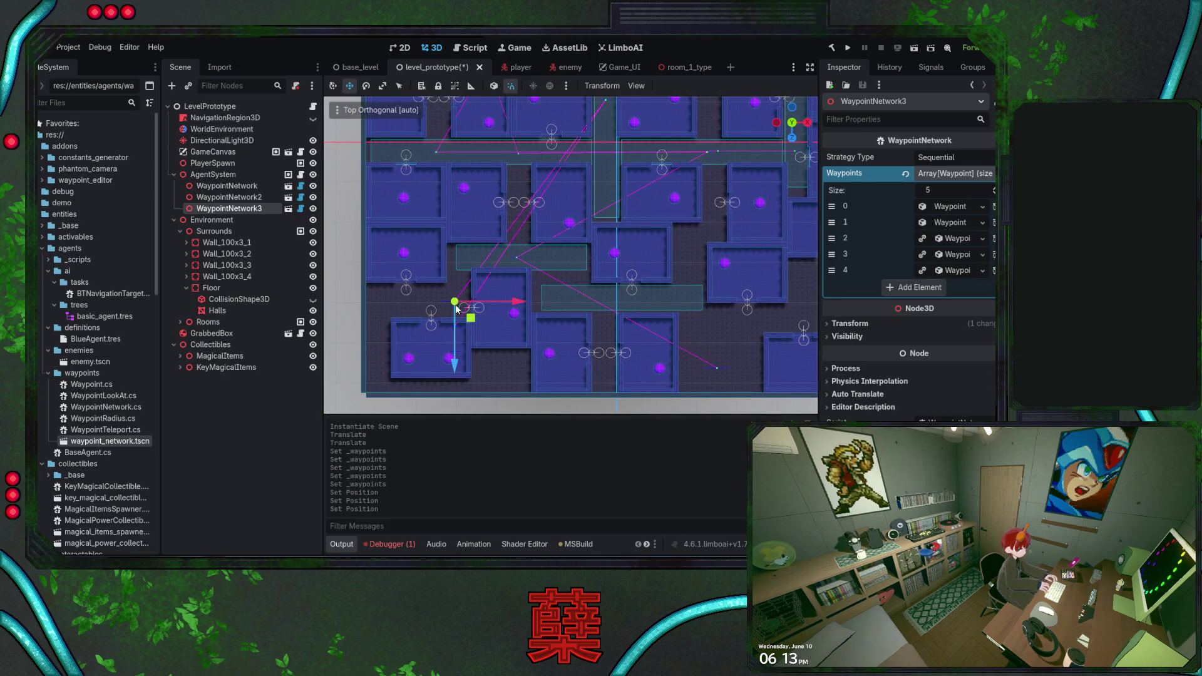
{"action": "scroll", "coordinate": [472, 332], "scroll_direction": "right", "scroll_amount": 3}
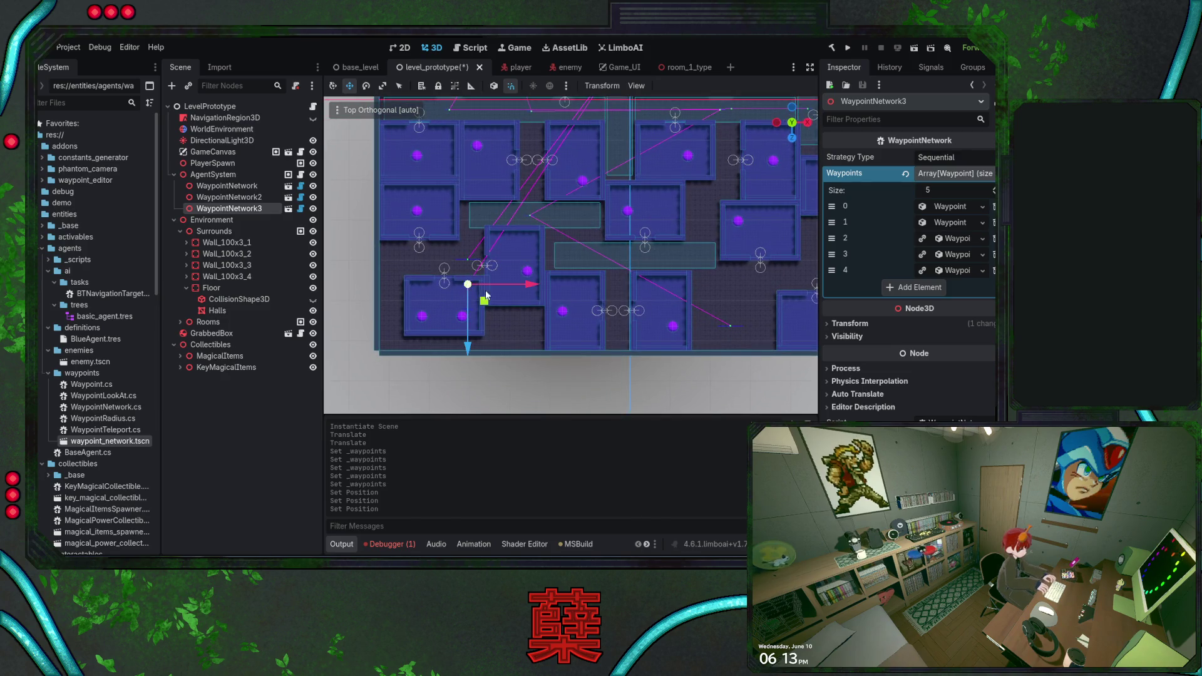
{"action": "scroll", "coordinate": [455, 346], "scroll_direction": "right", "scroll_amount": 2}
{"action": "mouse_move", "coordinate": [374, 349]}
{"action": "left_mouse_down"}
{"action": "mouse_move", "coordinate": [416, 336]}
{"action": "mouse_move", "coordinate": [618, 175]}
{"action": "mouse_move", "coordinate": [632, 247]}
{"action": "left_mouse_up"}
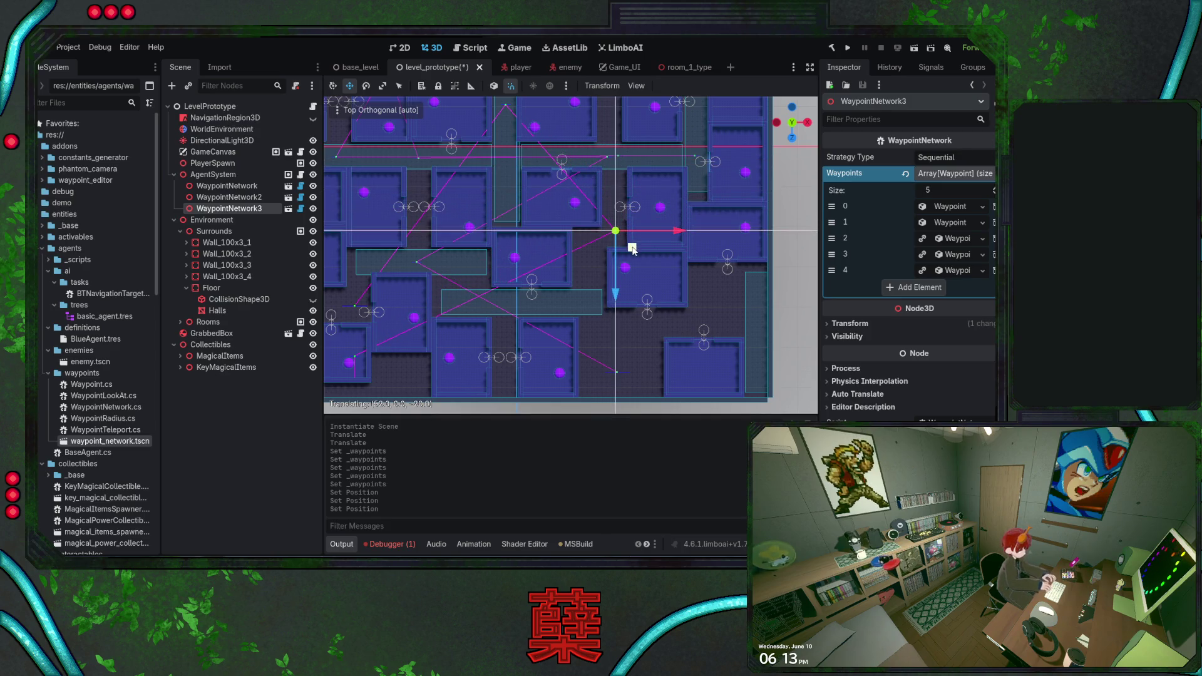
Collapse the Rooms and Environment branches and hide the Environment room geometry.
{"action": "left_click", "coordinate": [358, 370]}
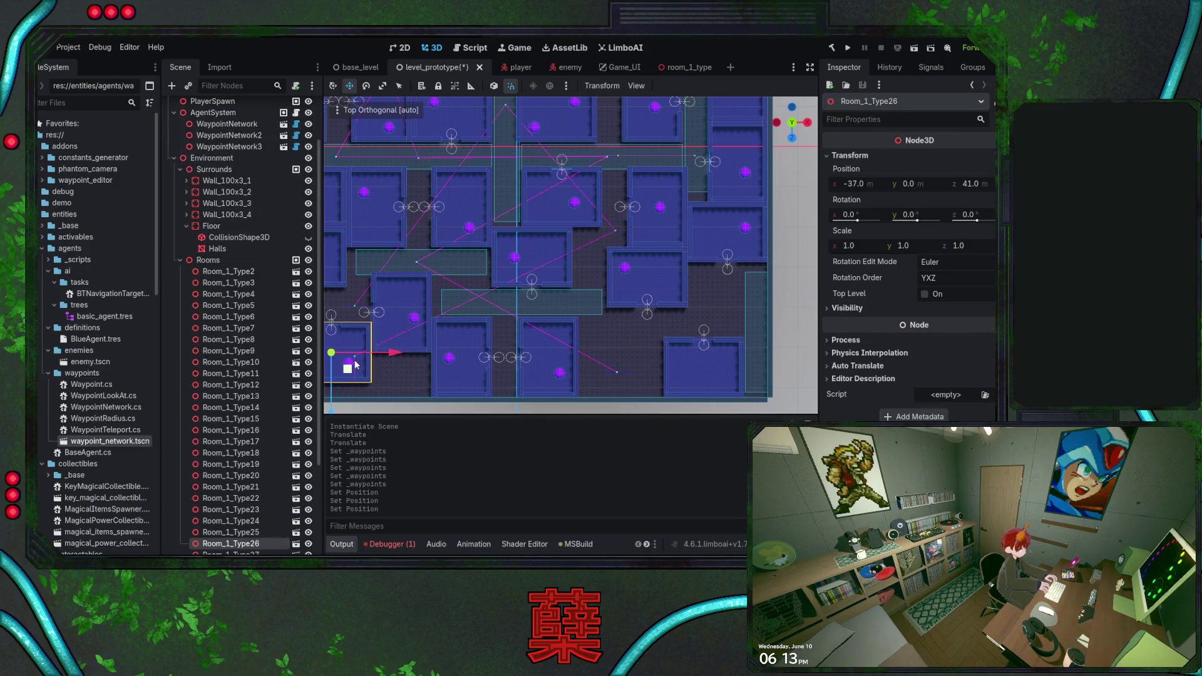
{"action": "left_click", "coordinate": [180, 260]}
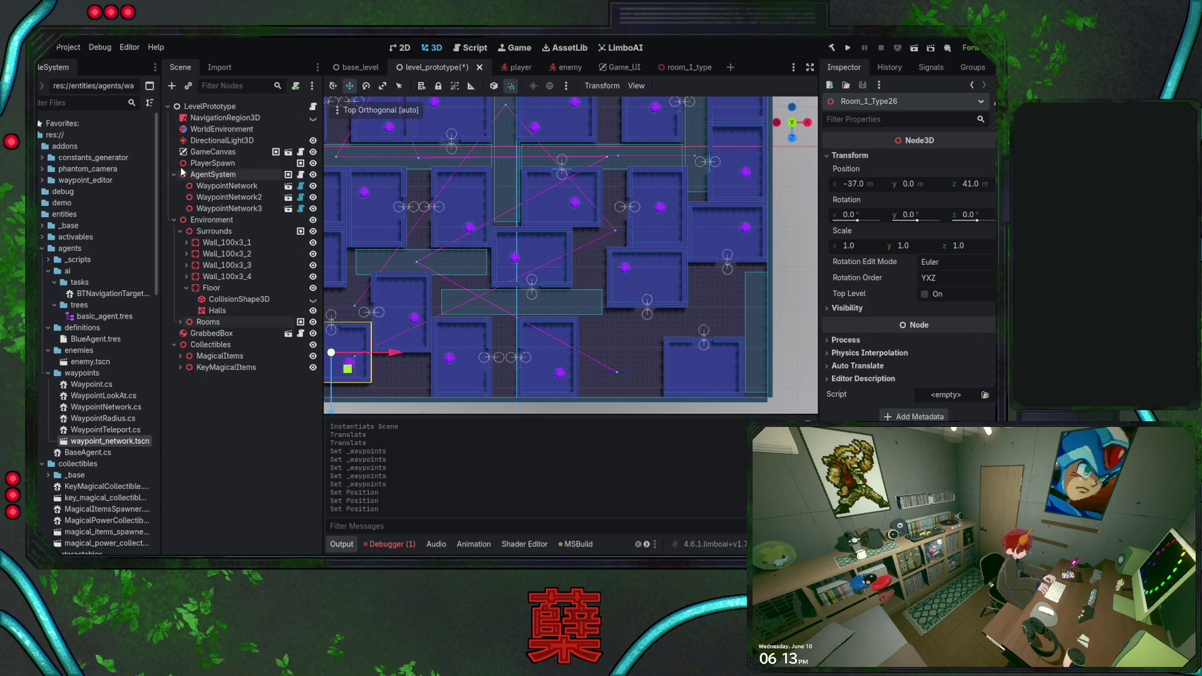
{"action": "left_click", "coordinate": [229, 209]}
{"action": "left_click_drag", "start_coordinate": [353, 375], "coordinate": [452, 317]}
{"action": "left_click", "coordinate": [452, 317]}
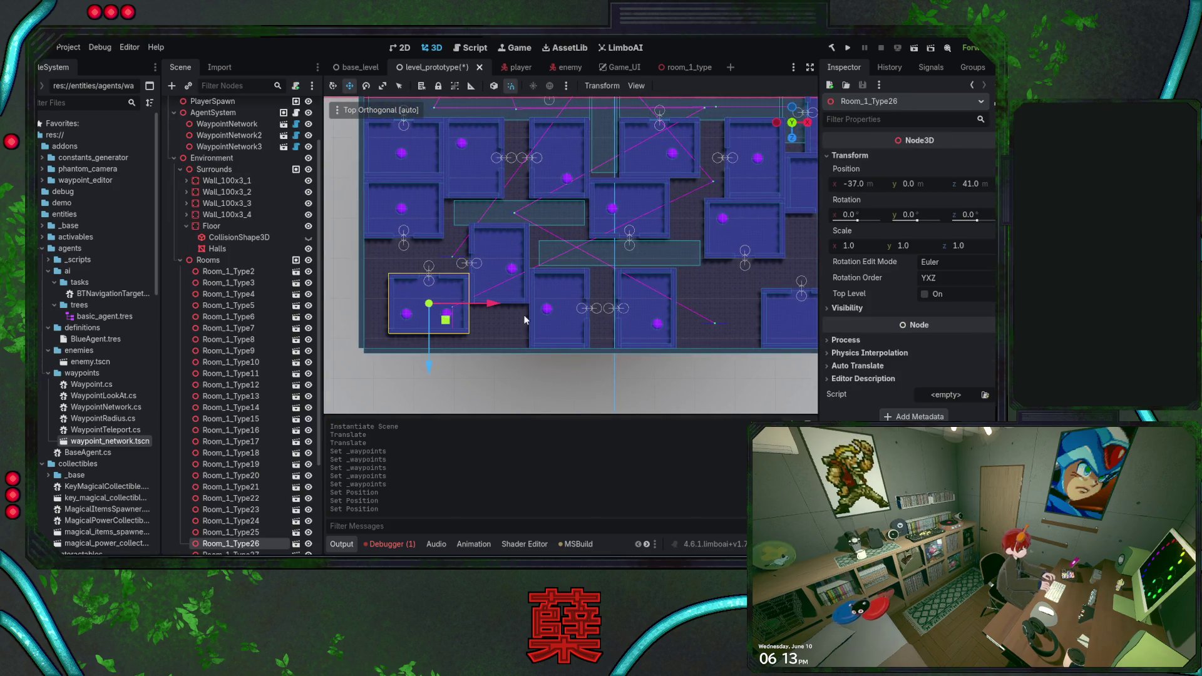
{"action": "left_click", "coordinate": [180, 260]}
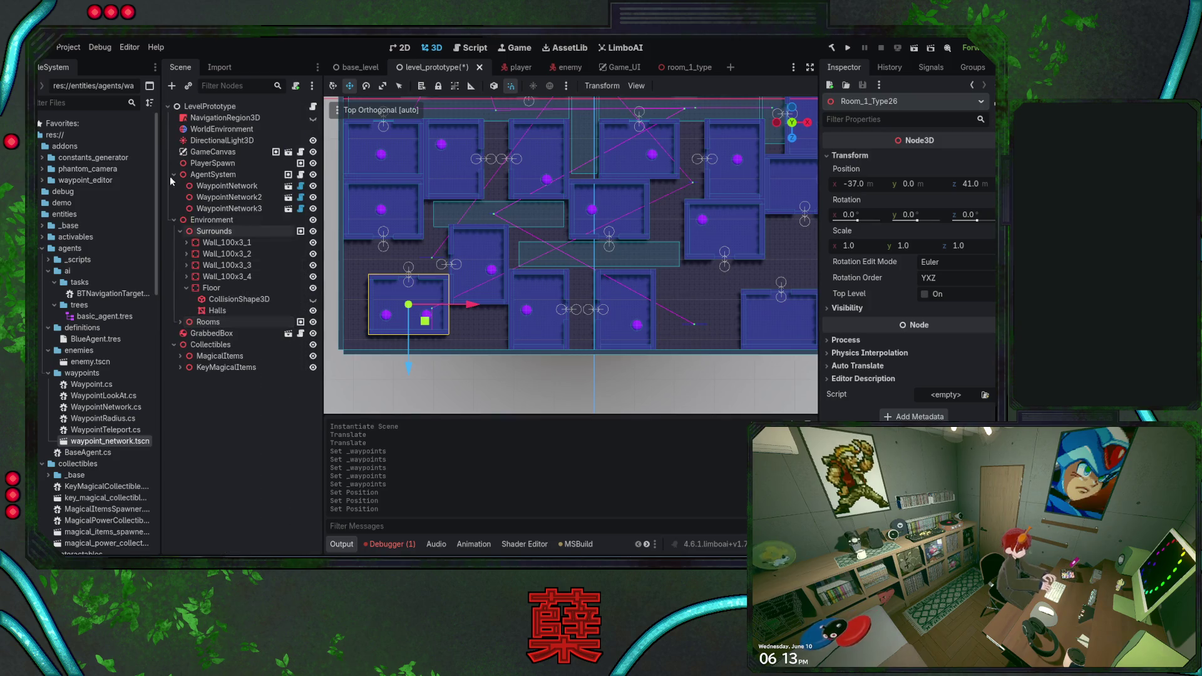
{"action": "left_click", "coordinate": [174, 219]}
{"action": "left_click", "coordinate": [232, 334]}
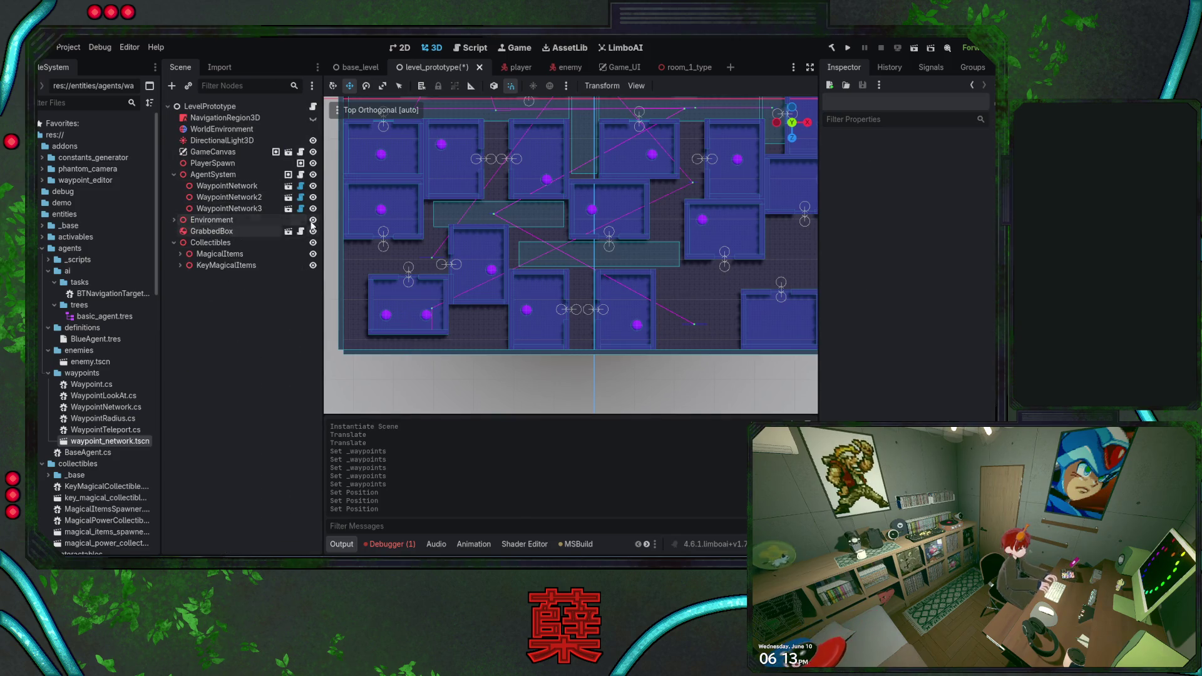
{"action": "left_click", "coordinate": [313, 220]}
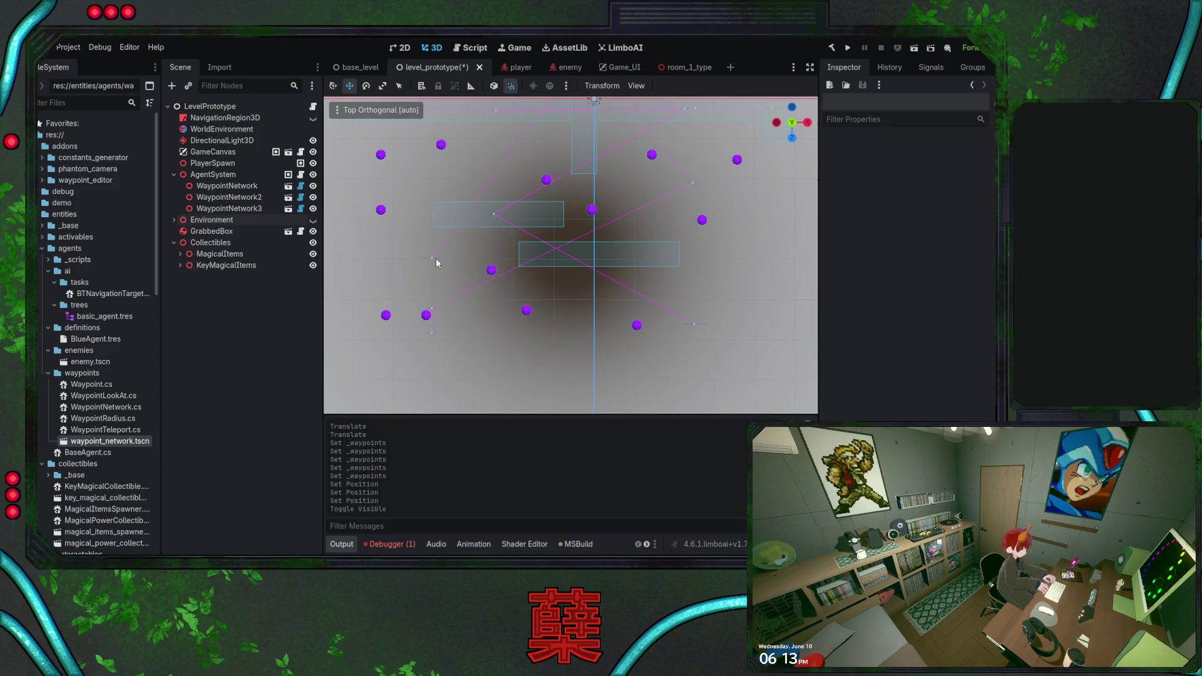
Select a WaypointNetwork3 waypoint and drag it to the right in the viewport.
{"action": "left_click", "coordinate": [232, 209]}
{"action": "left_click", "coordinate": [430, 311]}
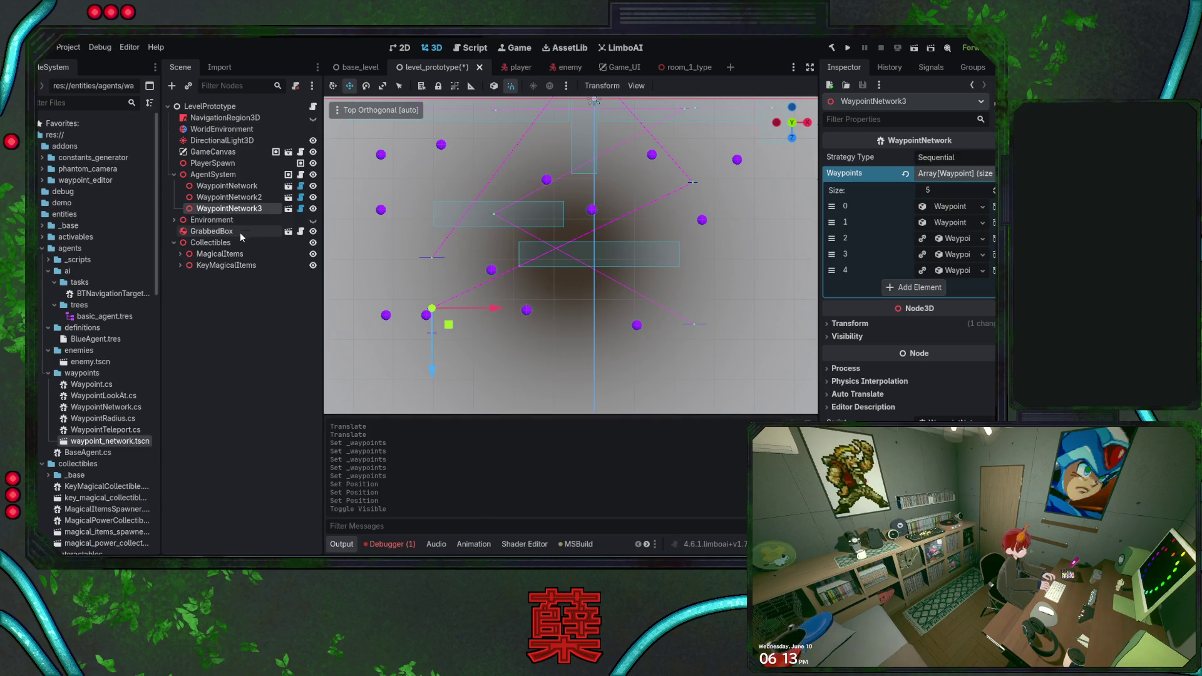
{"action": "left_click", "coordinate": [313, 220]}
{"action": "mouse_move", "coordinate": [448, 325]}
{"action": "left_mouse_down"}
{"action": "mouse_move", "coordinate": [683, 313]}
{"action": "mouse_move", "coordinate": [812, 288]}
{"action": "left_mouse_up"}
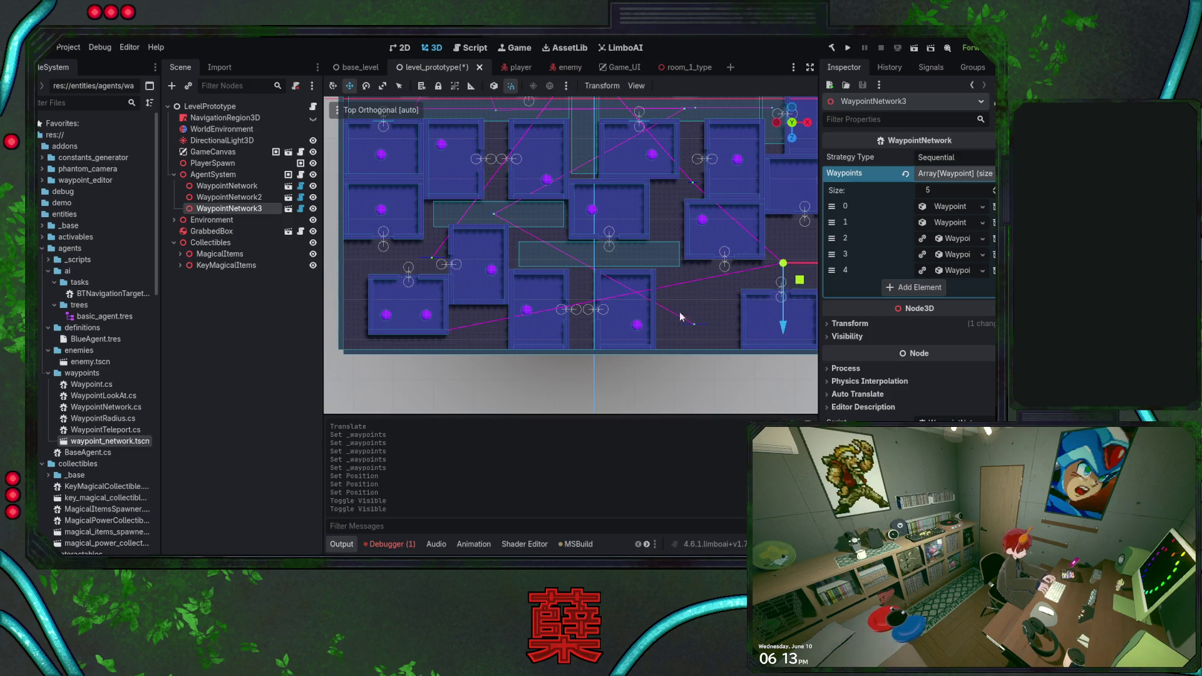
{"action": "mouse_move", "coordinate": [652, 289]}
{"action": "left_mouse_down"}
{"action": "mouse_move", "coordinate": [665, 295]}
{"action": "mouse_move", "coordinate": [582, 314]}
{"action": "mouse_move", "coordinate": [668, 273]}
{"action": "left_mouse_up"}
{"action": "left_click_drag", "start_coordinate": [550, 231], "coordinate": [623, 267]}
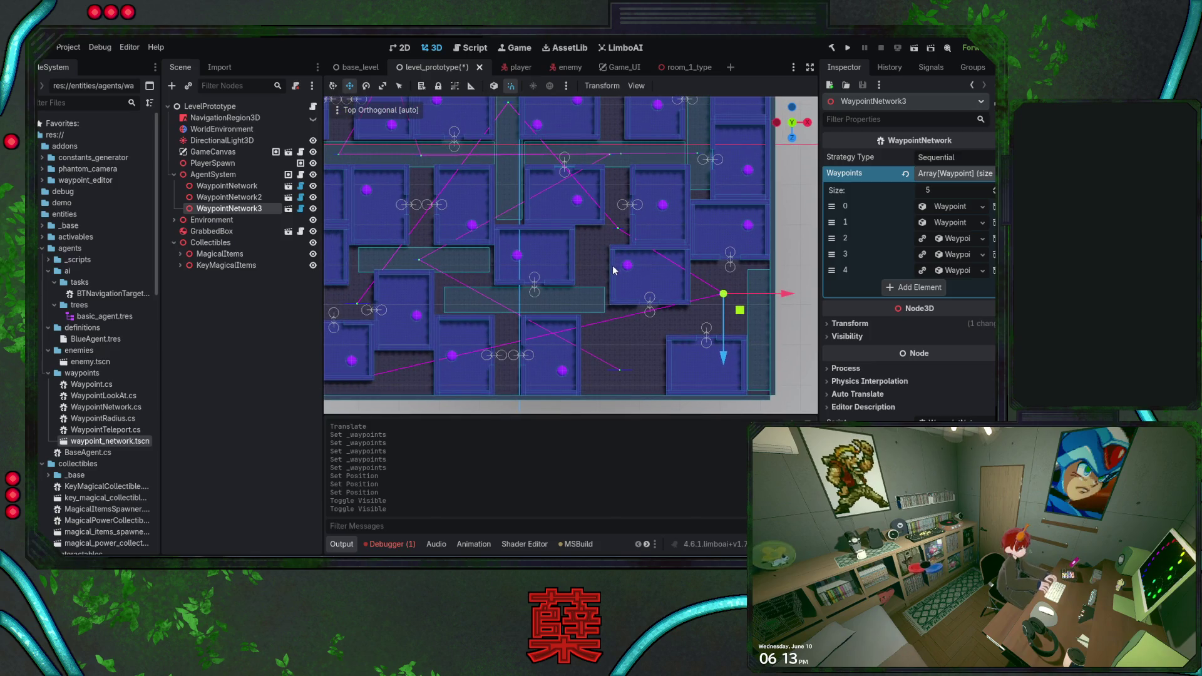
{"action": "scroll", "coordinate": [614, 271], "scroll_direction": "up", "scroll_amount": 2}
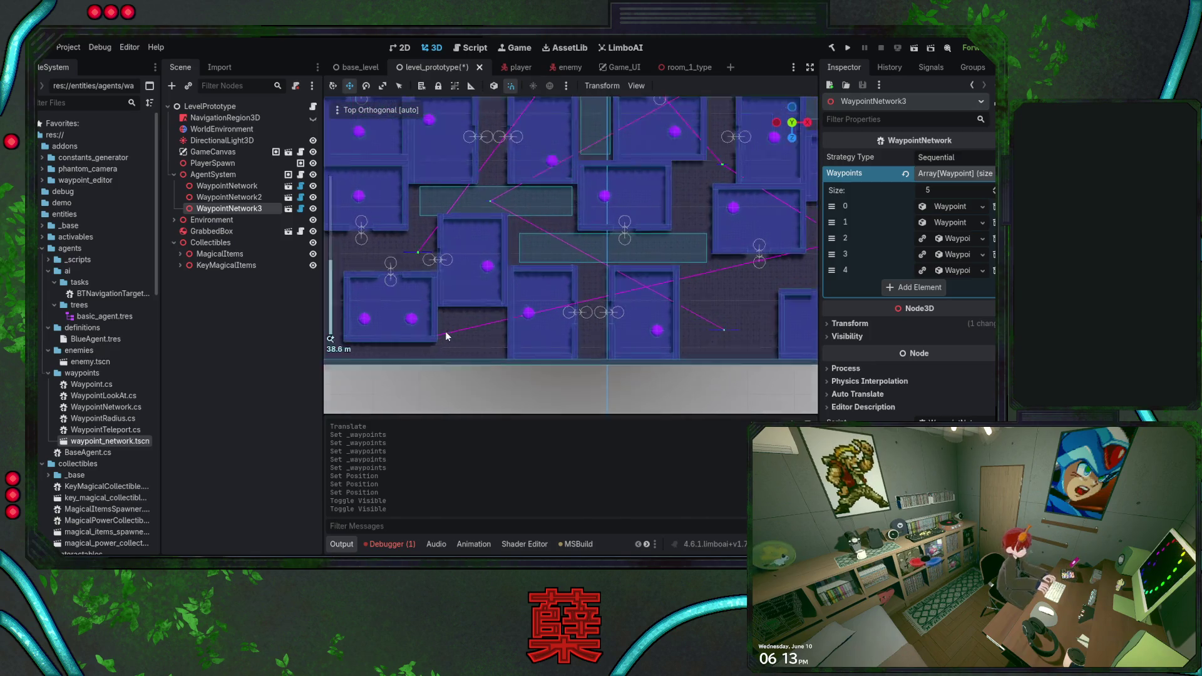
{"action": "scroll", "coordinate": [446, 335], "scroll_direction": "up", "scroll_amount": 15}
{"action": "scroll", "coordinate": [585, 258], "scroll_direction": "down", "scroll_amount": 6}
{"action": "scroll", "coordinate": [551, 279], "scroll_direction": "up", "scroll_amount": 6}
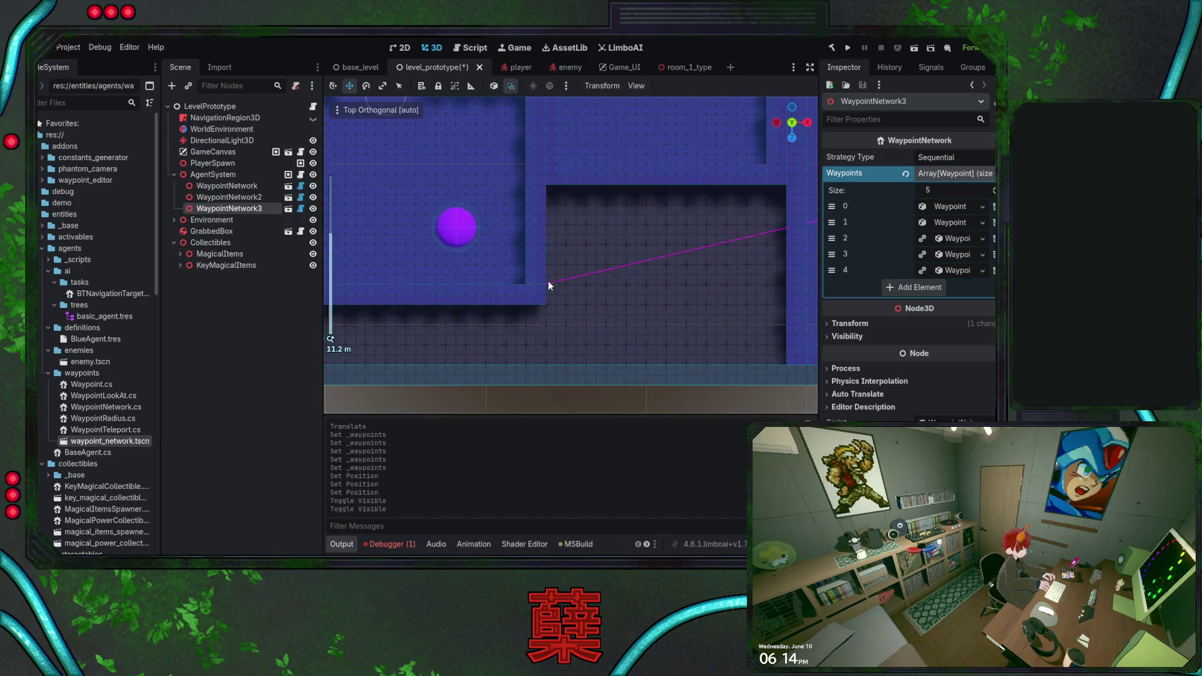
{"action": "scroll", "coordinate": [548, 285], "scroll_direction": "up", "scroll_amount": 14}
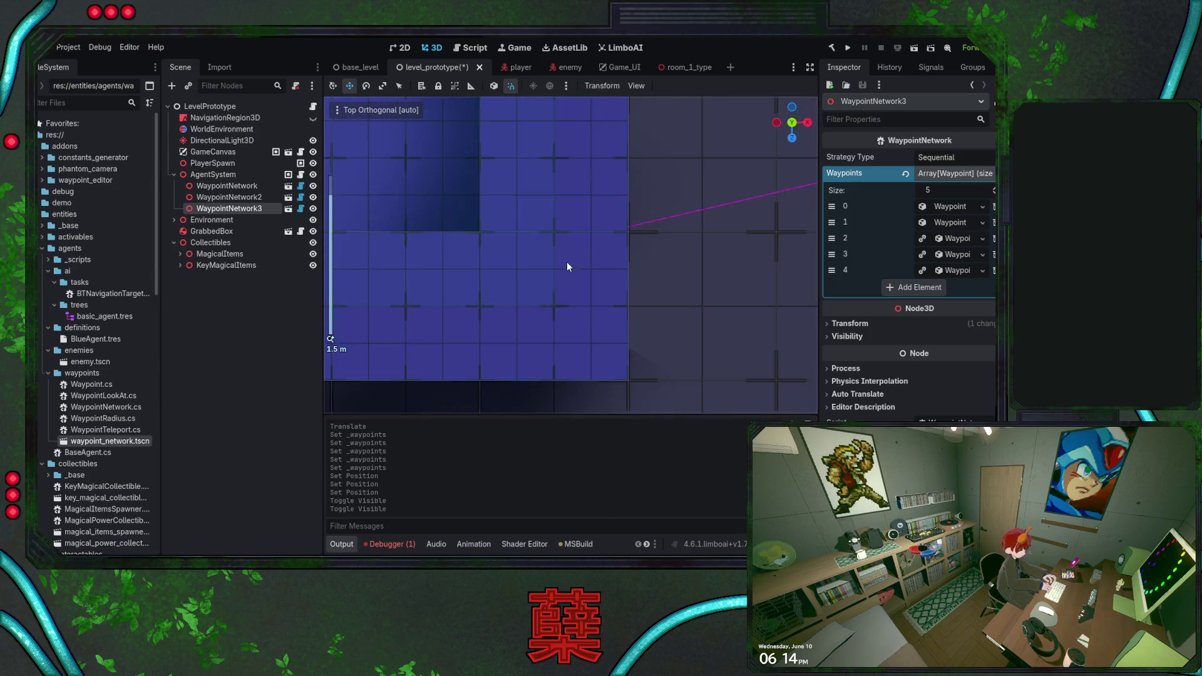
{"action": "scroll", "coordinate": [565, 262], "scroll_direction": "down", "scroll_amount": 17}
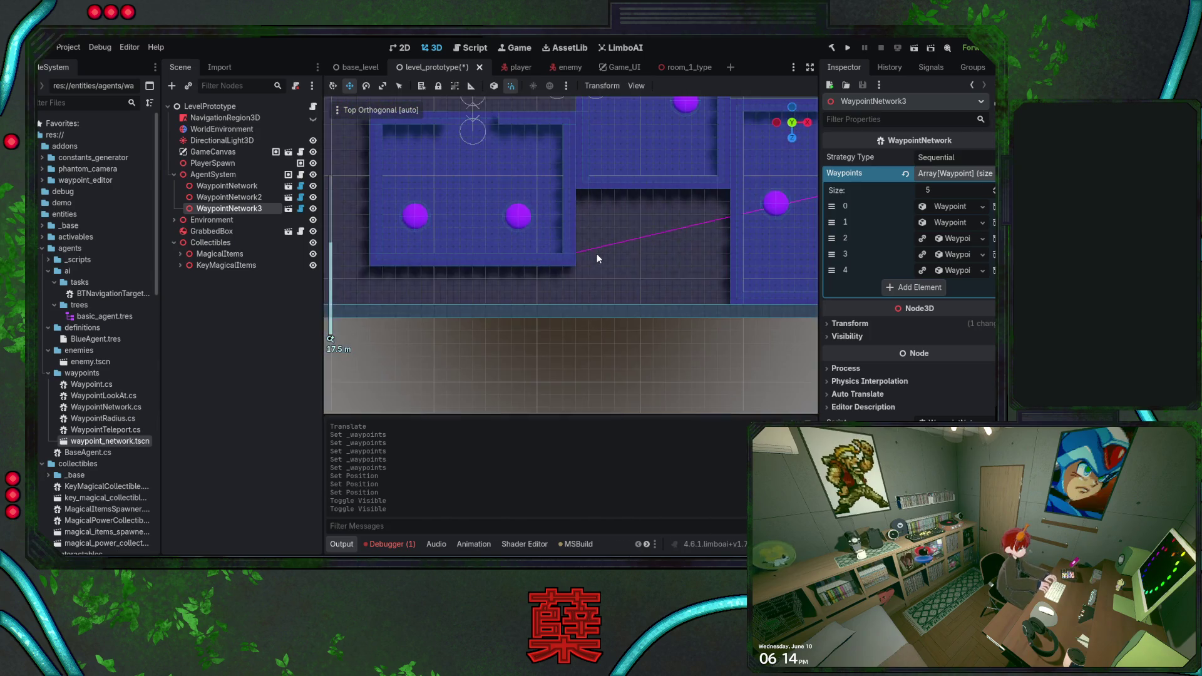
{"action": "scroll", "coordinate": [589, 262], "scroll_direction": "down", "scroll_amount": 8}
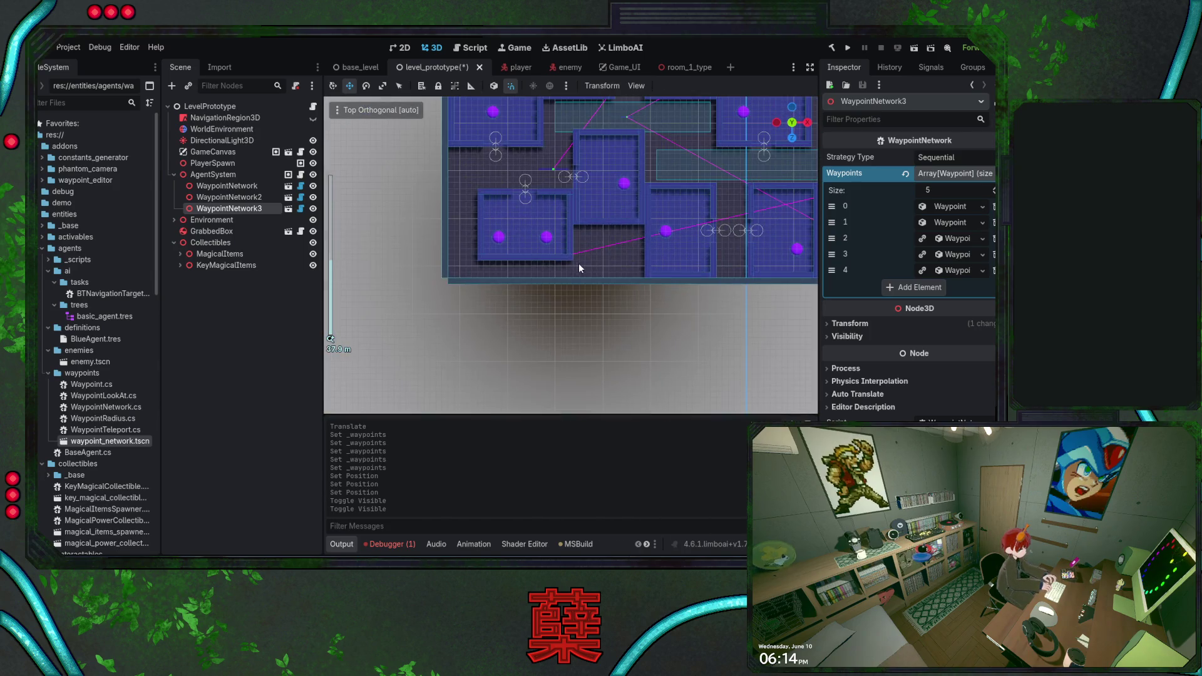
Set waypoint 4's Position x to 10.0 in the Waypoints array.
{"action": "left_click", "coordinate": [944, 272]}
{"action": "left_click", "coordinate": [859, 302]}
{"action": "type", "text": "10"}
{"action": "key", "text": "Return"}
Check the waypoints in the level view and save the level_prototype scene.
{"action": "left_click", "coordinate": [551, 170]}
{"action": "left_click", "coordinate": [612, 258]}
{"action": "mouse_move", "coordinate": [708, 306]}
{"action": "left_mouse_down"}
{"action": "mouse_move", "coordinate": [417, 319]}
{"action": "mouse_move", "coordinate": [611, 301]}
{"action": "mouse_move", "coordinate": [638, 272]}
{"action": "mouse_move", "coordinate": [555, 202]}
{"action": "mouse_move", "coordinate": [646, 311]}
{"action": "left_mouse_up"}
{"action": "scroll", "coordinate": [645, 311], "scroll_direction": "down", "scroll_amount": 5}
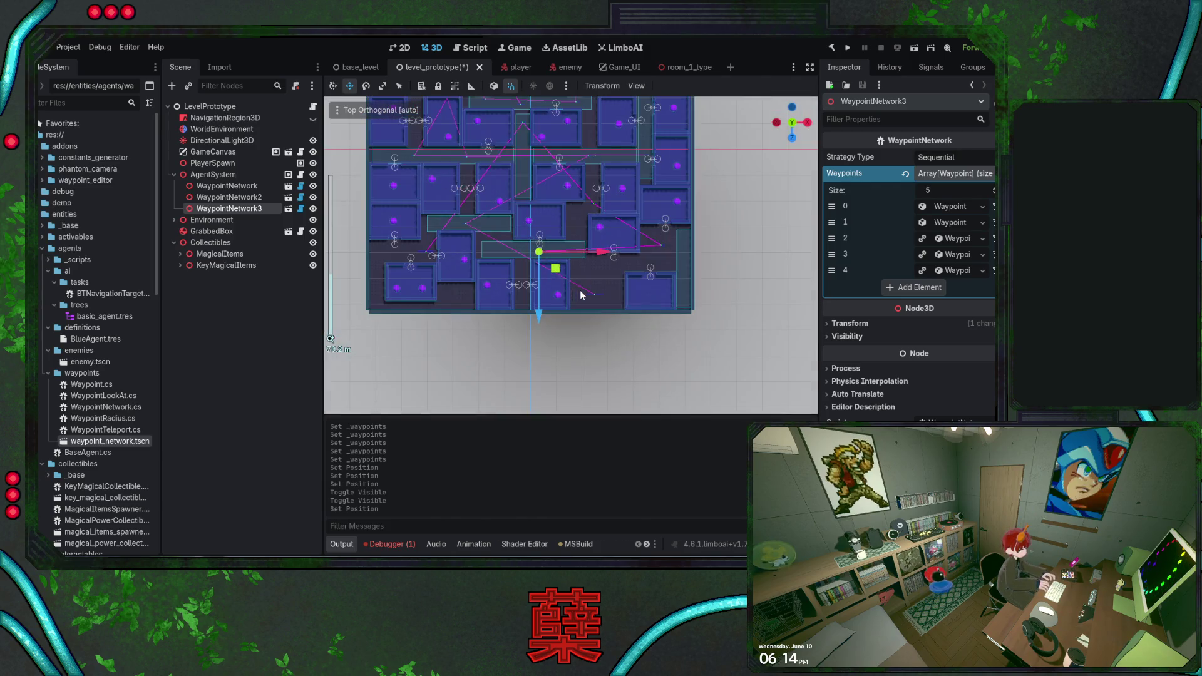
{"action": "scroll", "coordinate": [607, 306], "scroll_direction": "up", "scroll_amount": 2}
{"action": "key", "text": "ctrl+s"}
{"action": "left_click_drag", "start_coordinate": [611, 301], "coordinate": [647, 366]}
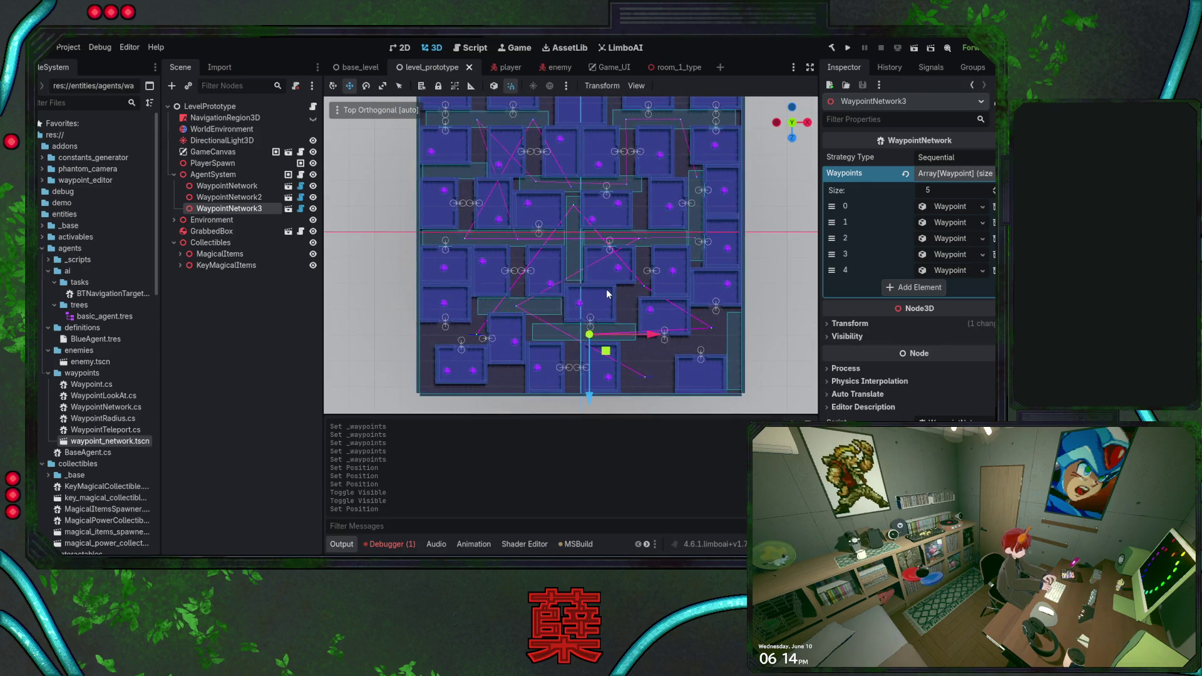
Add two more slots to AgentSystem and create a new AgentInstance in element 1.
{"action": "left_click", "coordinate": [213, 175]}
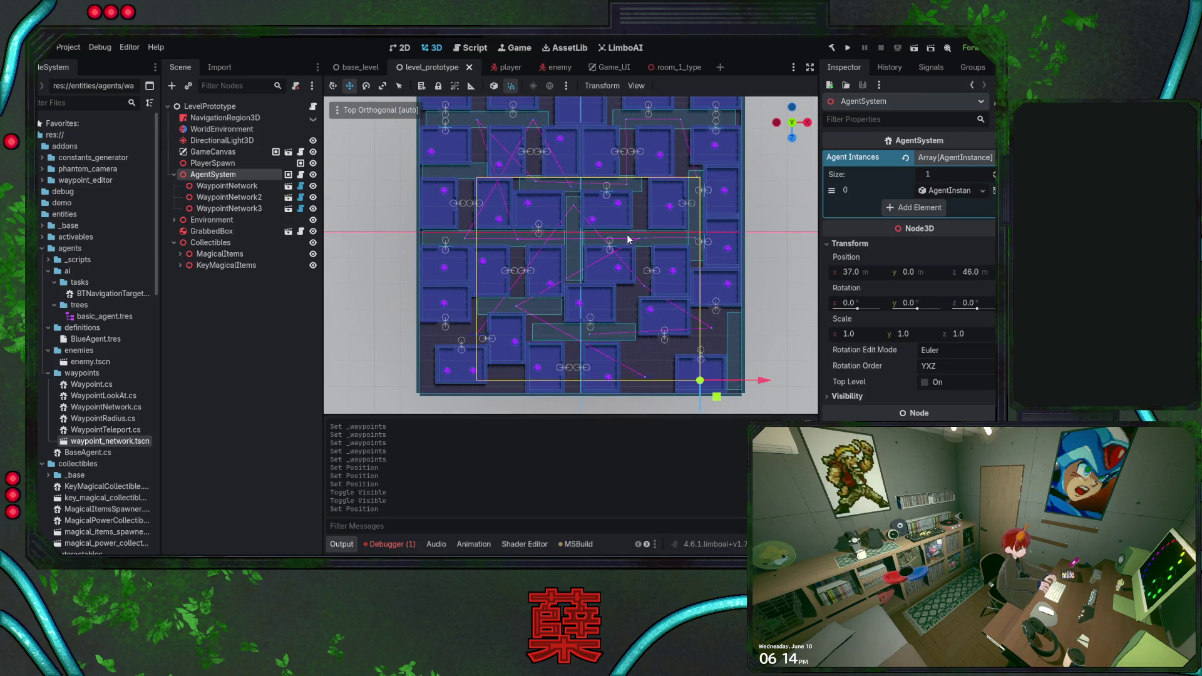
{"action": "left_click", "coordinate": [908, 209]}
{"action": "left_click", "coordinate": [911, 223]}
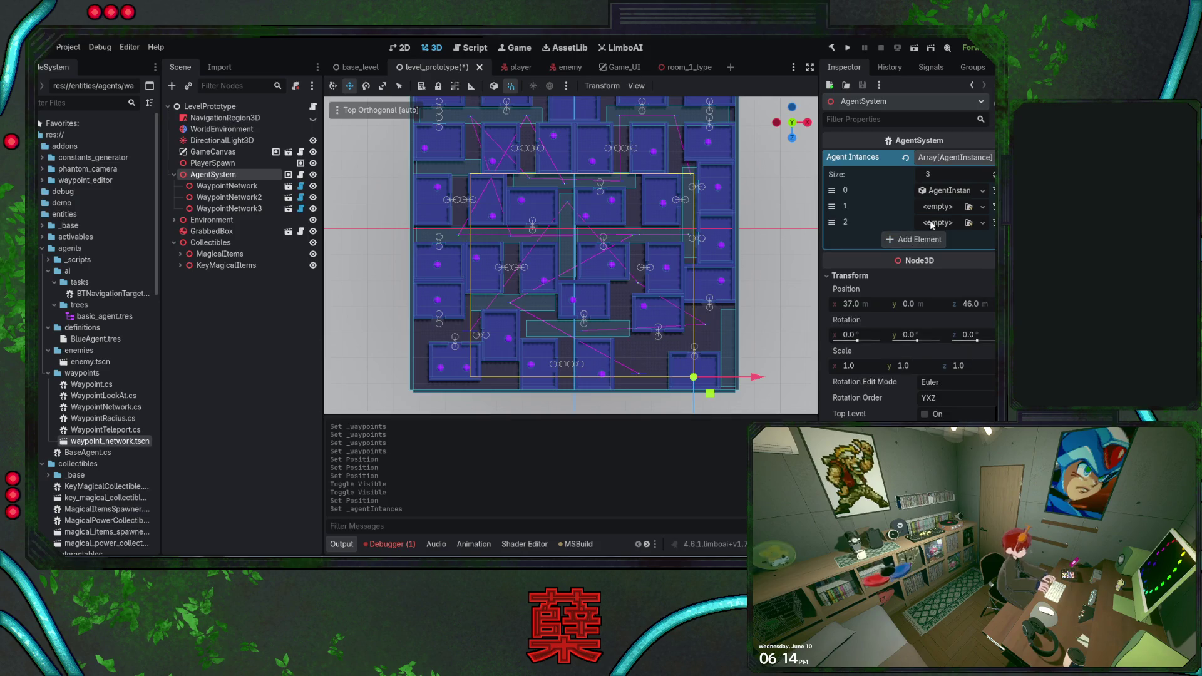
{"action": "left_click", "coordinate": [981, 207]}
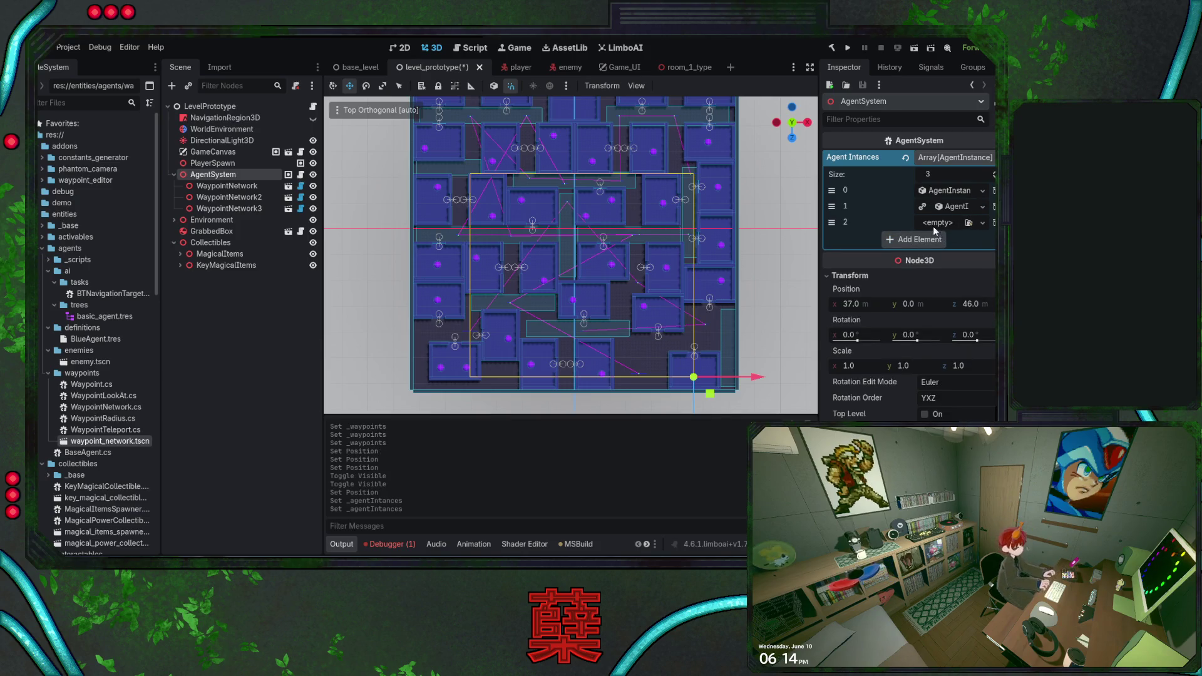
{"action": "left_click", "coordinate": [938, 216]}
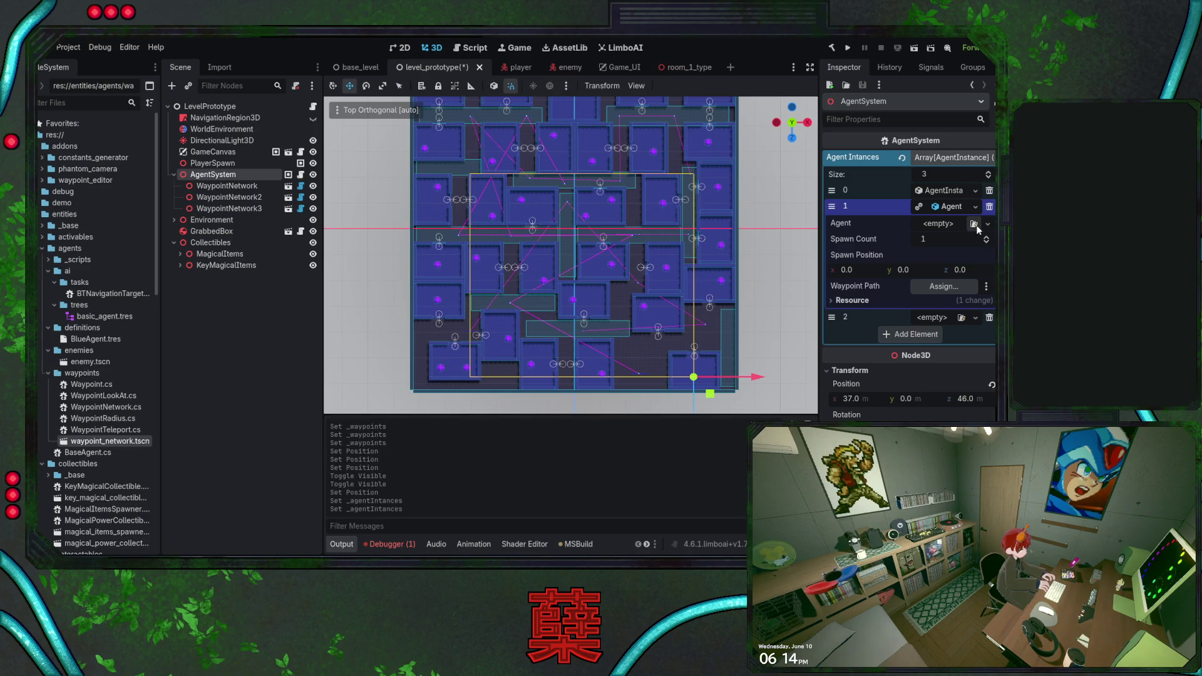
Assign a WaypointNetwork as element 1's Waypoint Path and save the scene.
{"action": "left_click", "coordinate": [430, 194]}
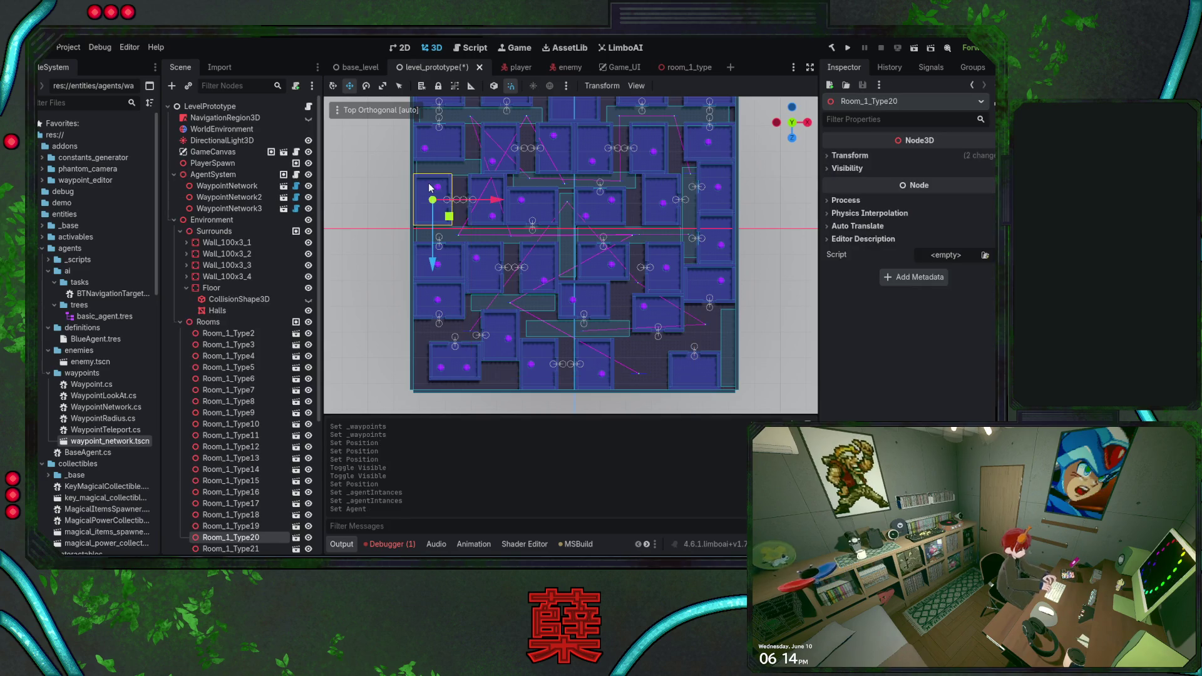
{"action": "left_click", "coordinate": [181, 322]}
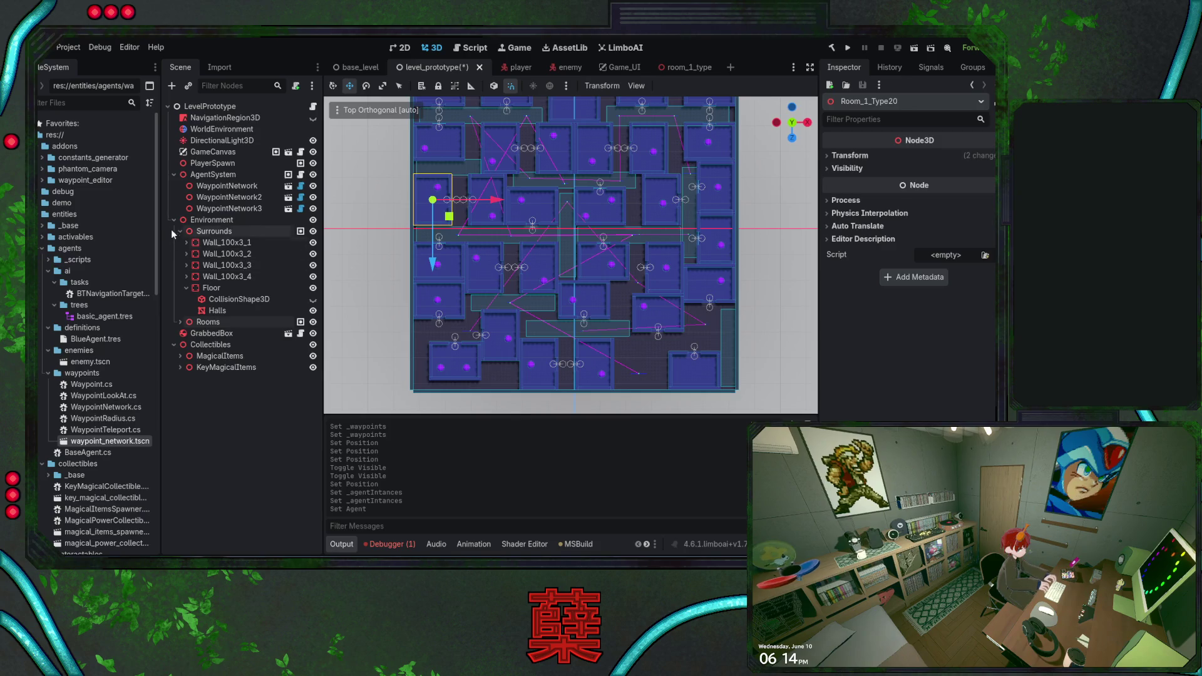
{"action": "left_click", "coordinate": [173, 220]}
{"action": "left_click", "coordinate": [210, 175]}
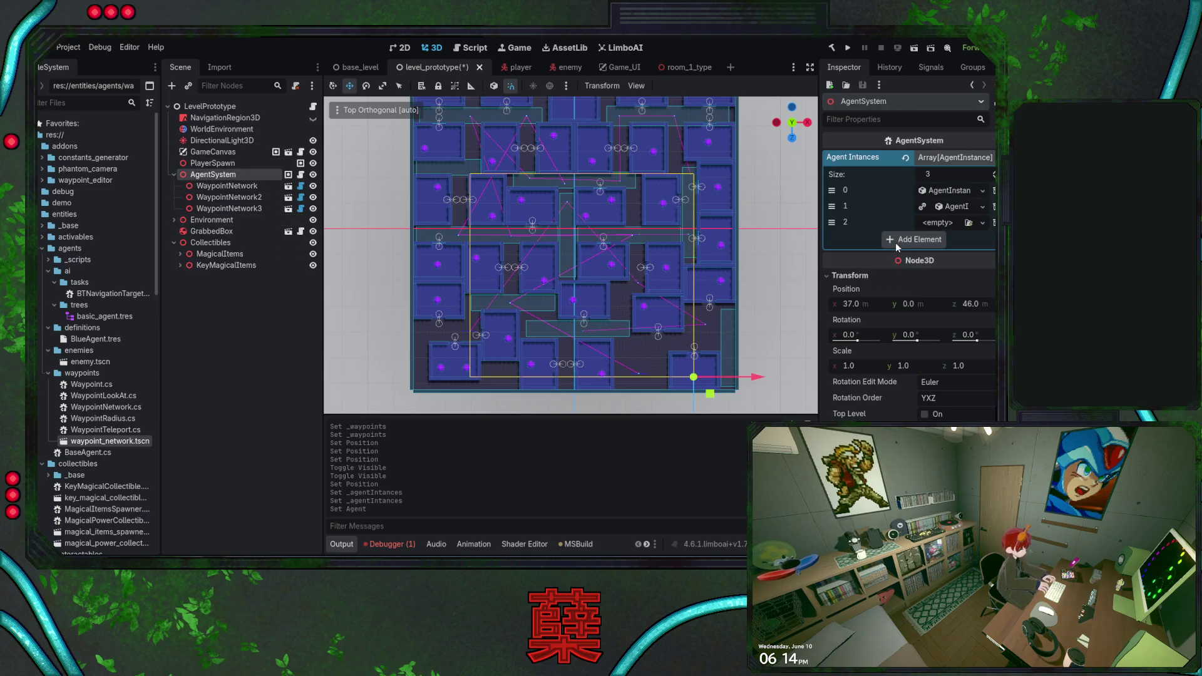
{"action": "left_click", "coordinate": [952, 207]}
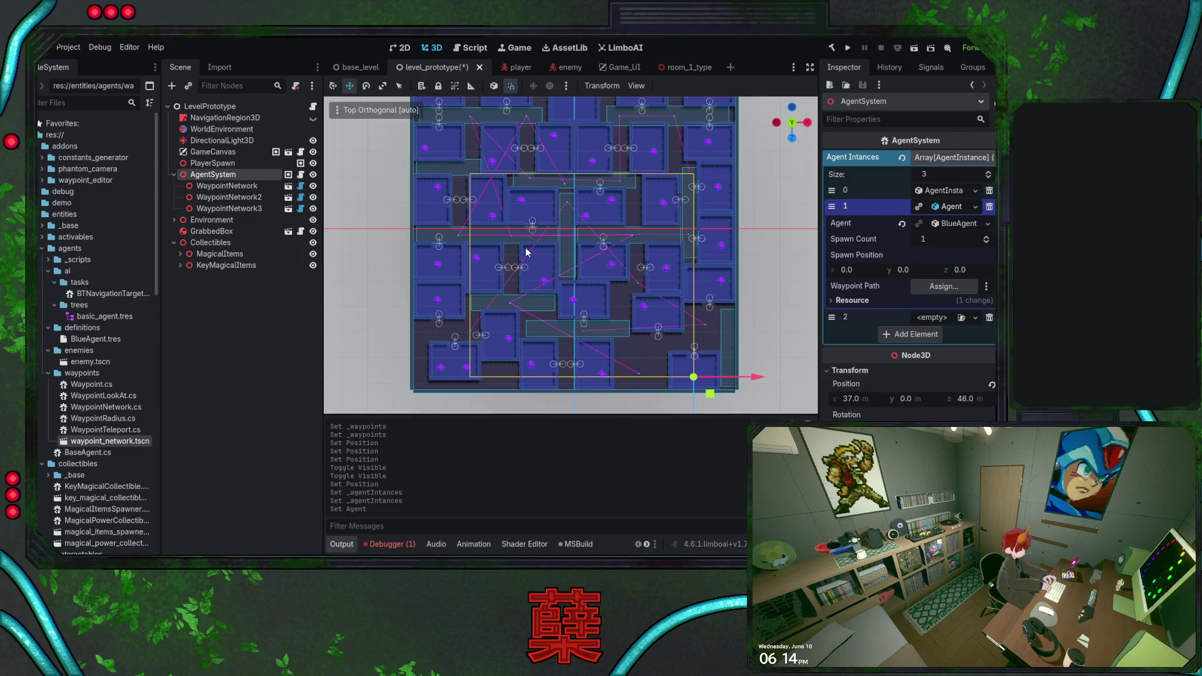
{"action": "left_click_drag", "start_coordinate": [227, 186], "coordinate": [943, 286]}
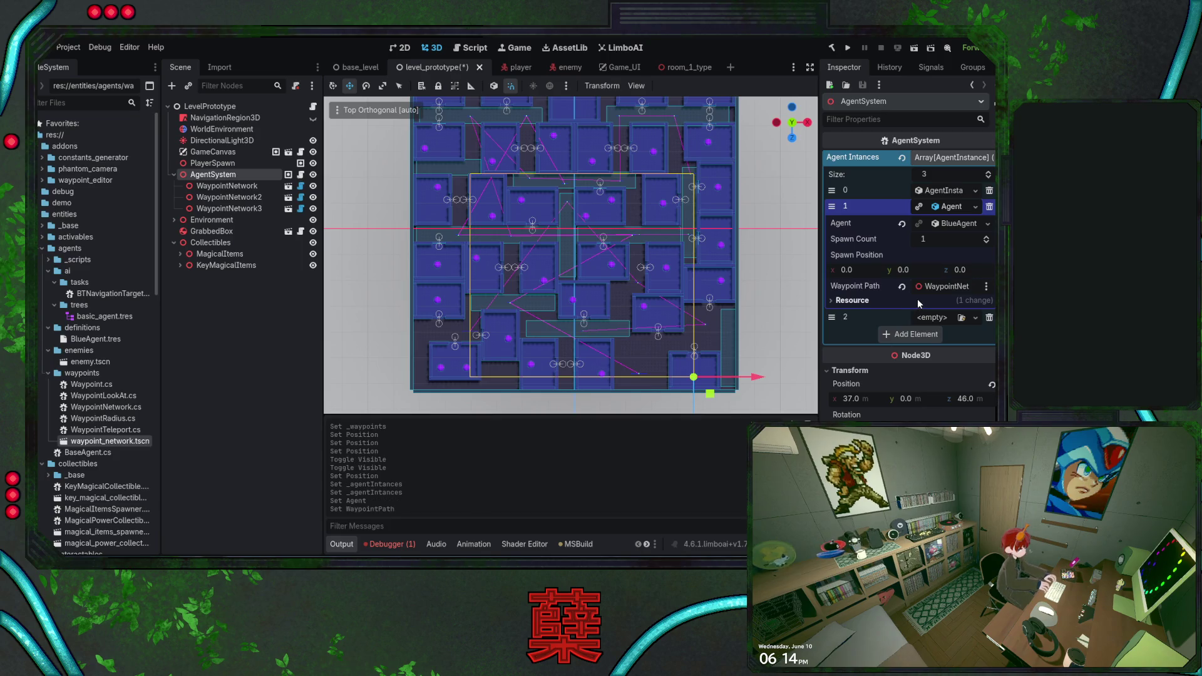
{"action": "key", "text": "ctrl+s"}
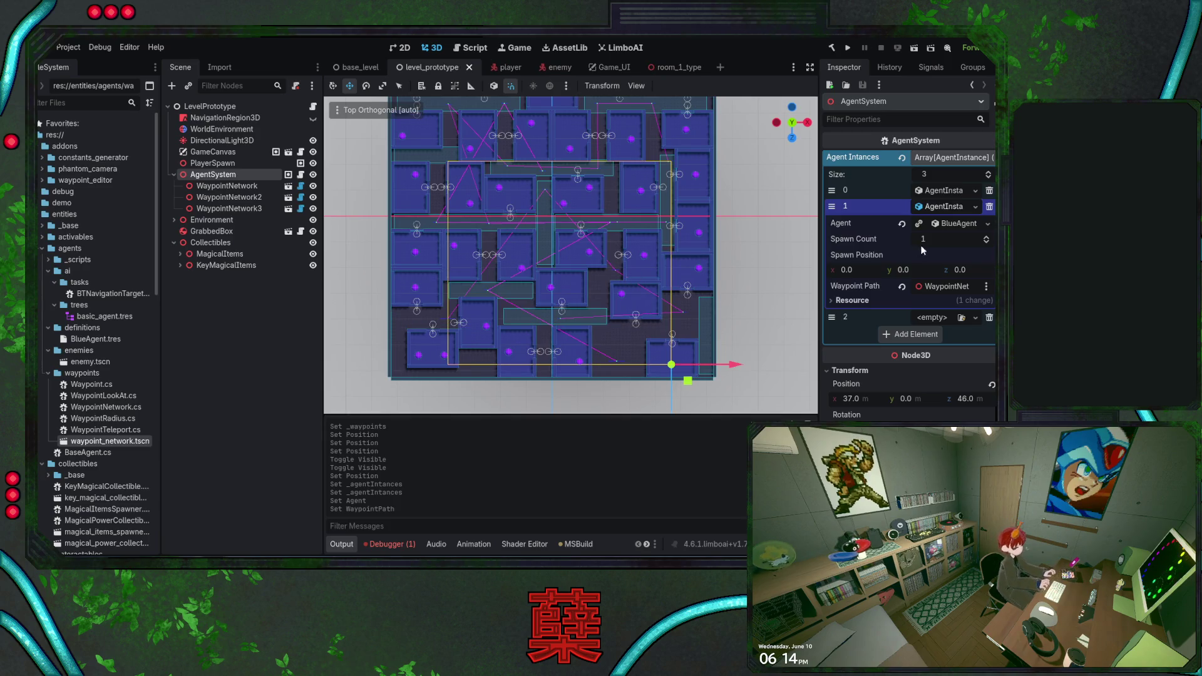
{"action": "left_click", "coordinate": [926, 206]}
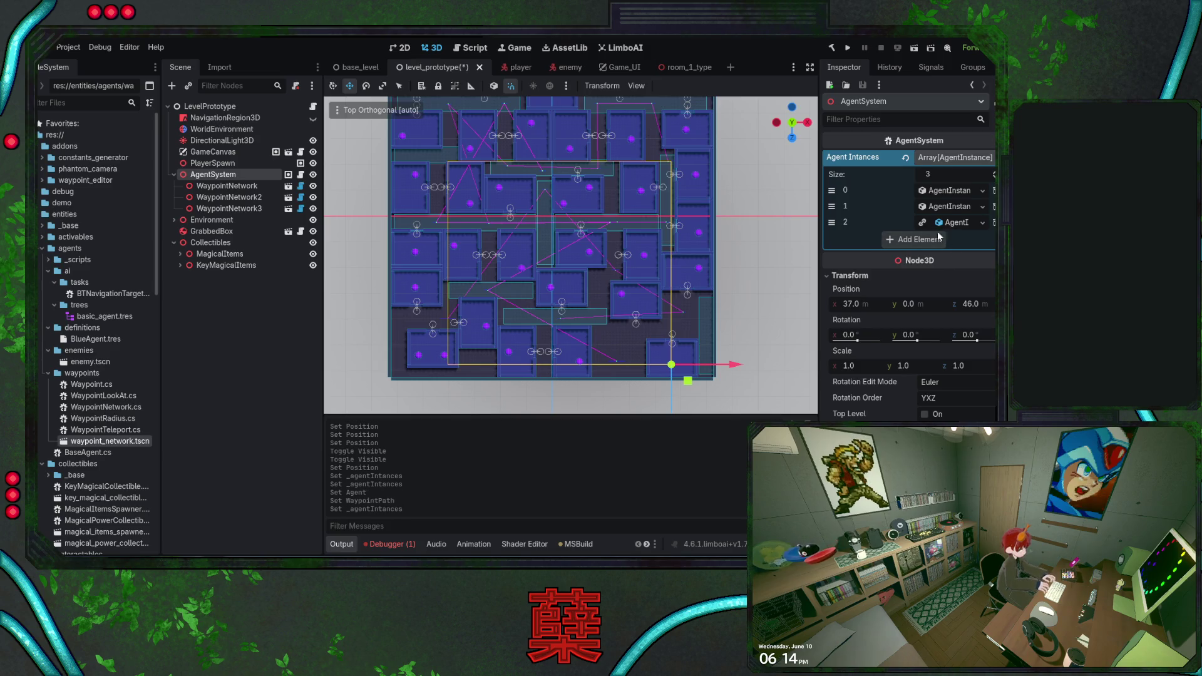
Create a new AgentInstance in element 2 and give it a WaypointNetwork path.
{"action": "left_click", "coordinate": [937, 222]}
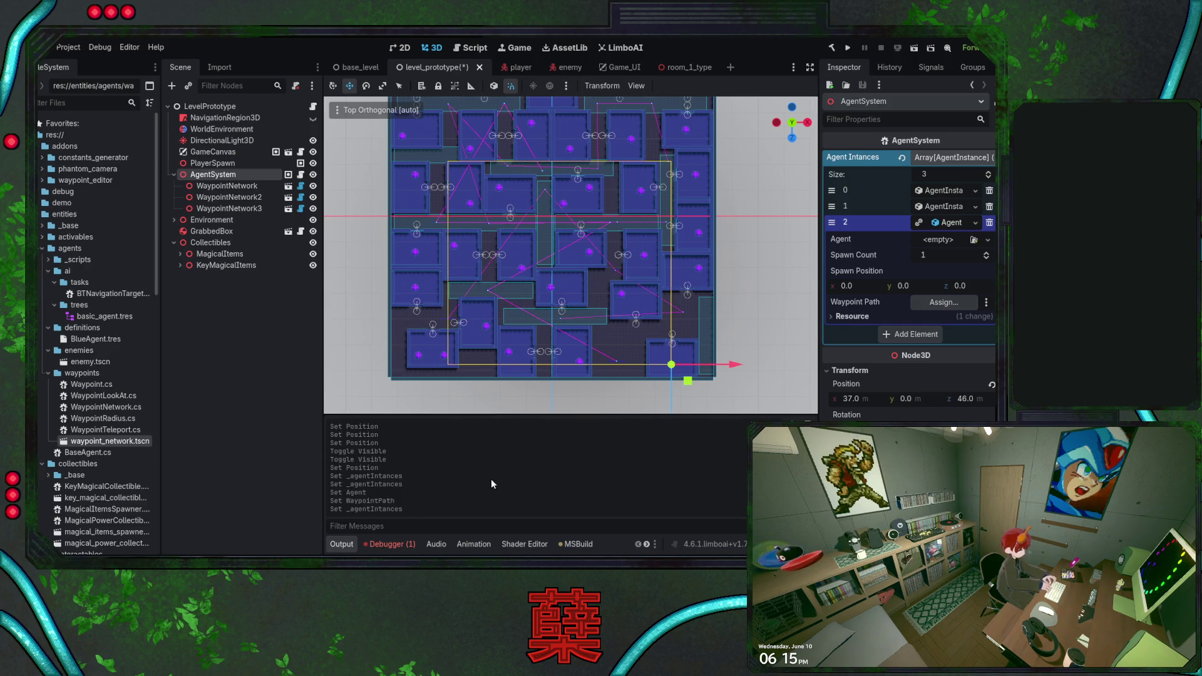
{"action": "left_click_drag", "start_coordinate": [229, 208], "coordinate": [943, 302]}
{"action": "left_click", "coordinate": [987, 243]}
{"action": "left_click", "coordinate": [968, 253]}
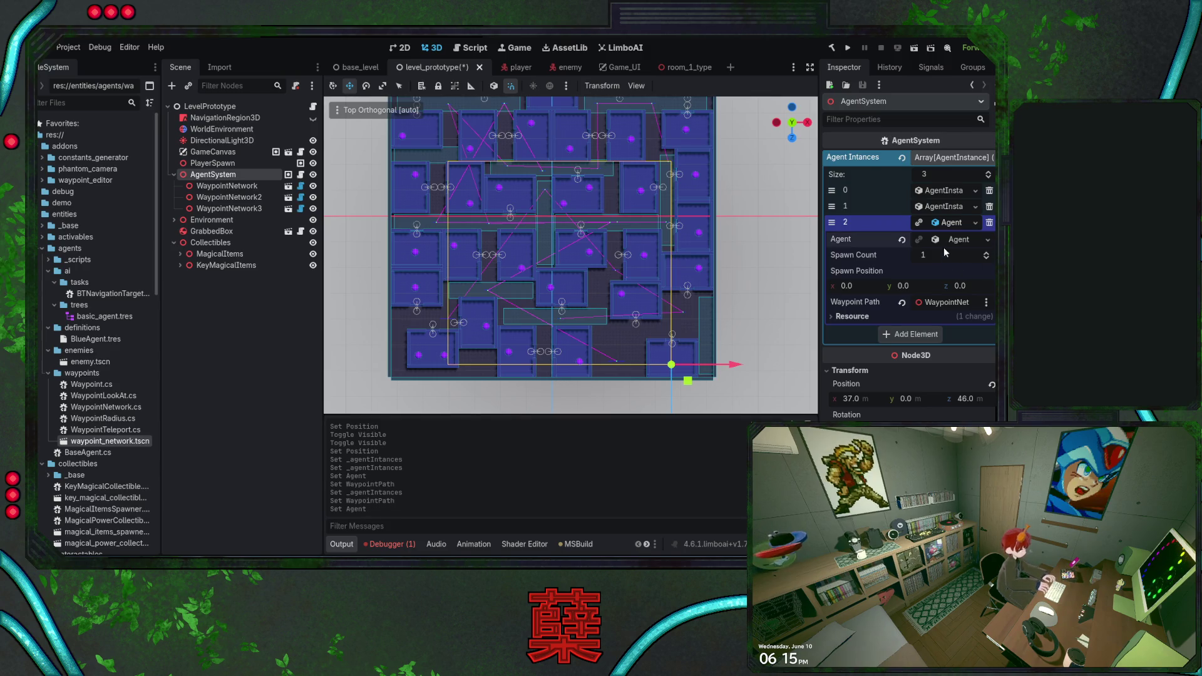
{"action": "key", "text": "ctrl+z"}
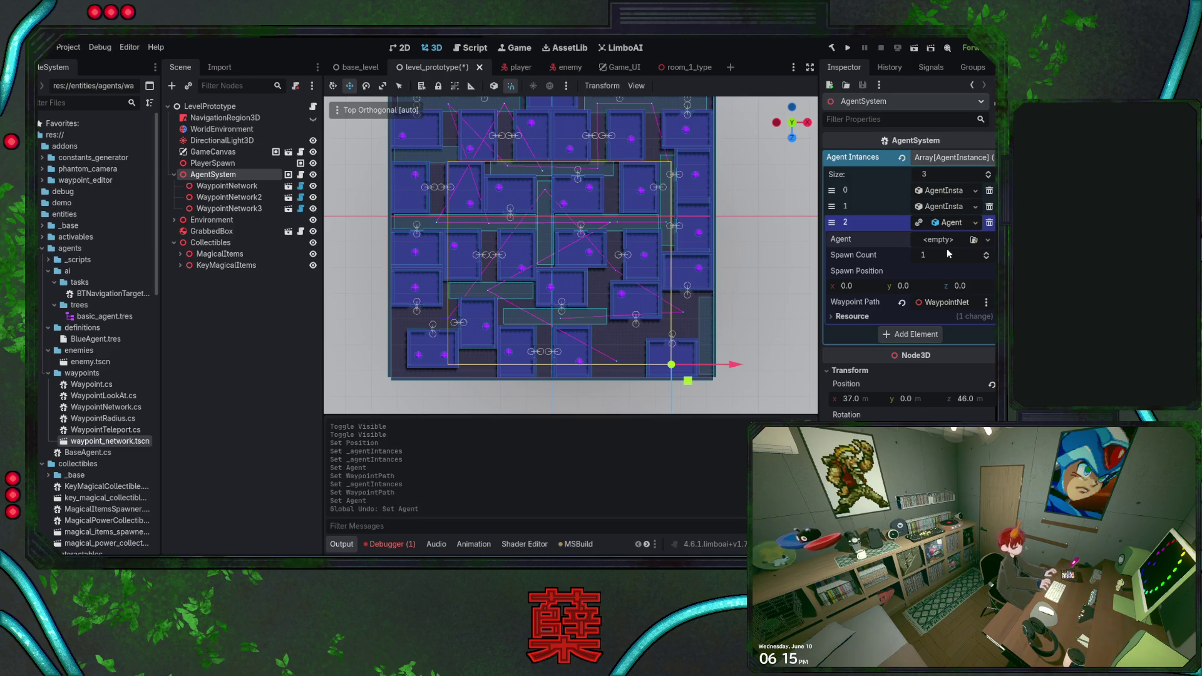
Set element 2's agent to BlueAgent.tres, save level_prototype, and run the project.
{"action": "left_click_drag", "start_coordinate": [97, 338], "coordinate": [942, 239]}
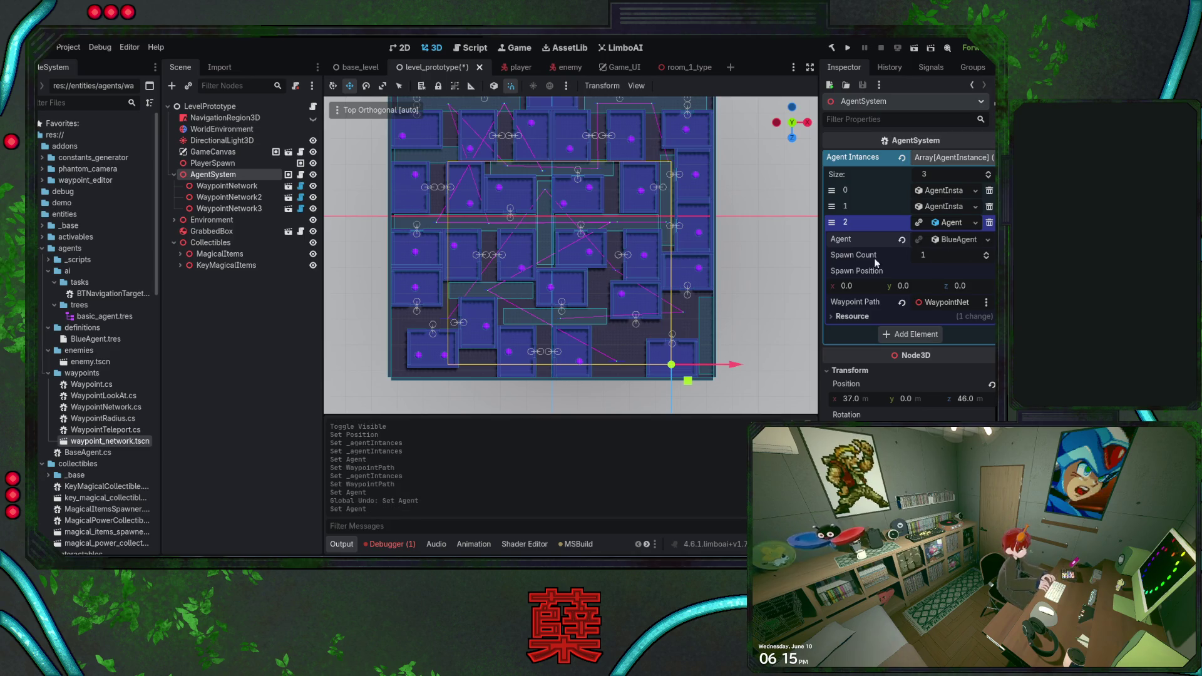
{"action": "left_click", "coordinate": [941, 241]}
{"action": "left_click", "coordinate": [941, 240]}
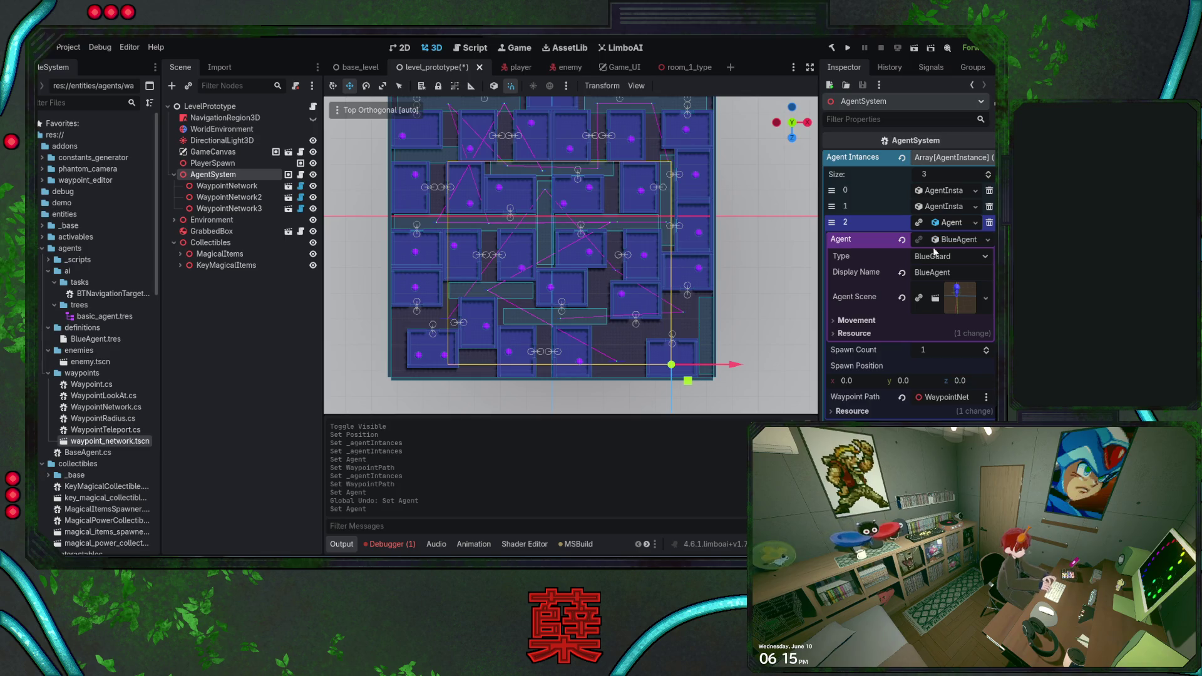
{"action": "key", "text": "ctrl+s"}
{"action": "key", "text": "ctrl+s"}
{"action": "key", "text": "ctrl+s"}
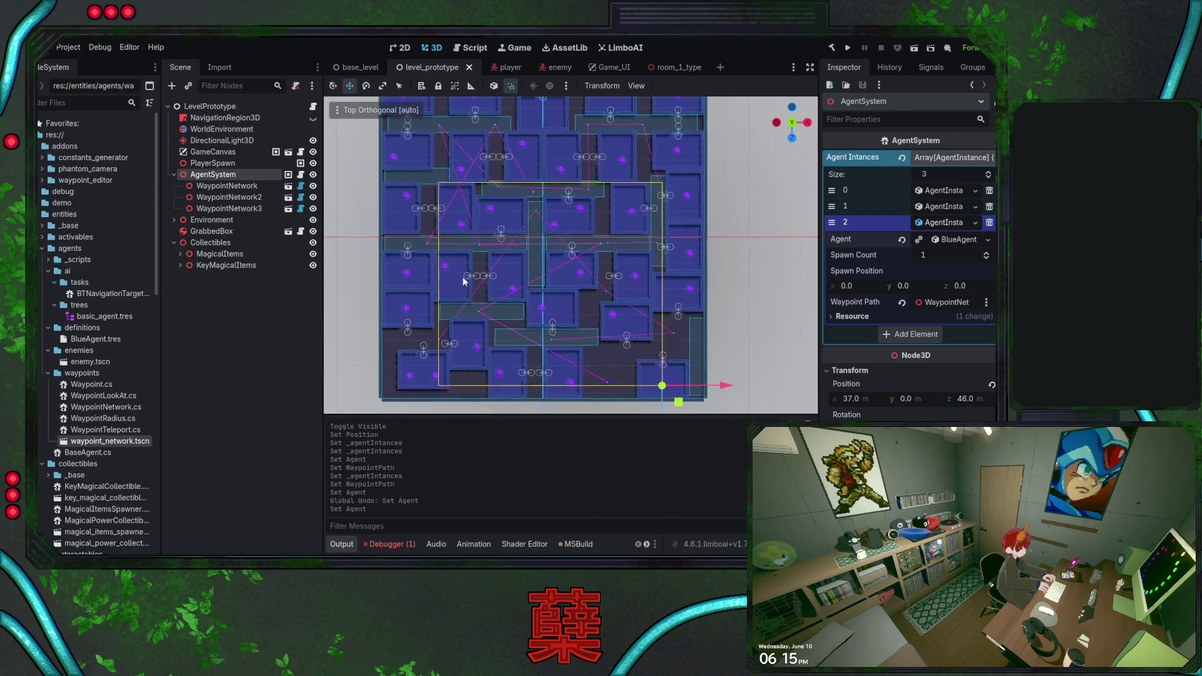
{"action": "scroll", "coordinate": [572, 279], "scroll_direction": "down", "scroll_amount": 5}
{"action": "scroll", "coordinate": [555, 263], "scroll_direction": "up", "scroll_amount": 4}
{"action": "key", "text": "ctrl+s"}
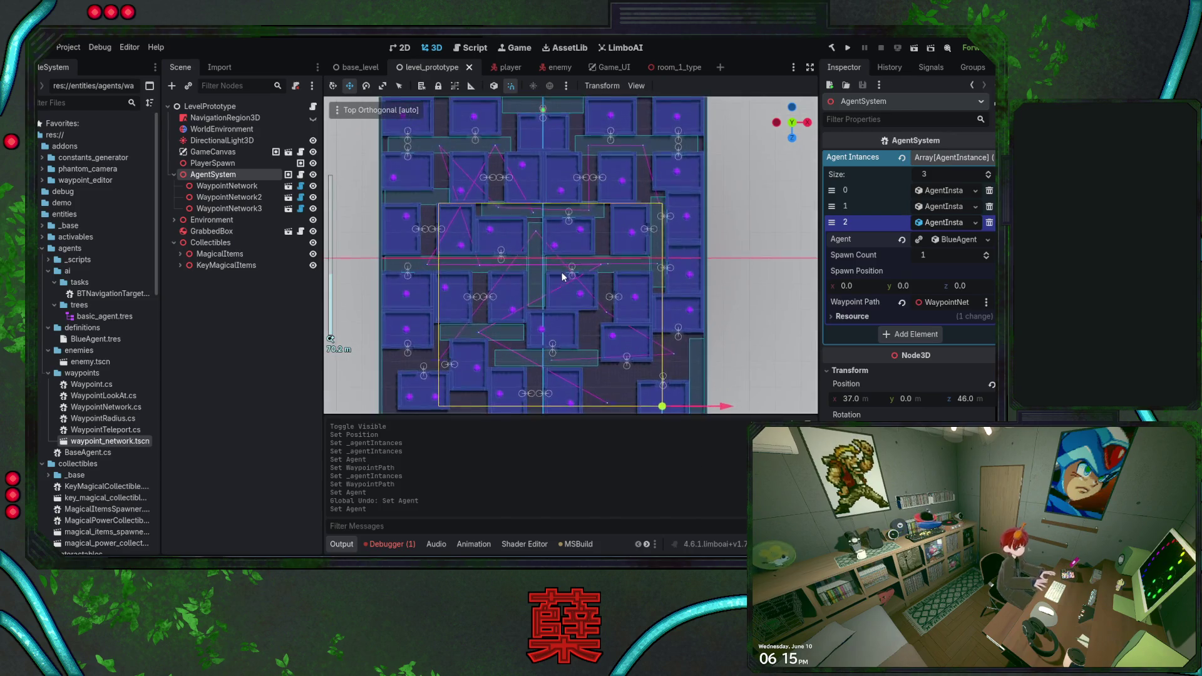
{"action": "left_click", "coordinate": [846, 48]}
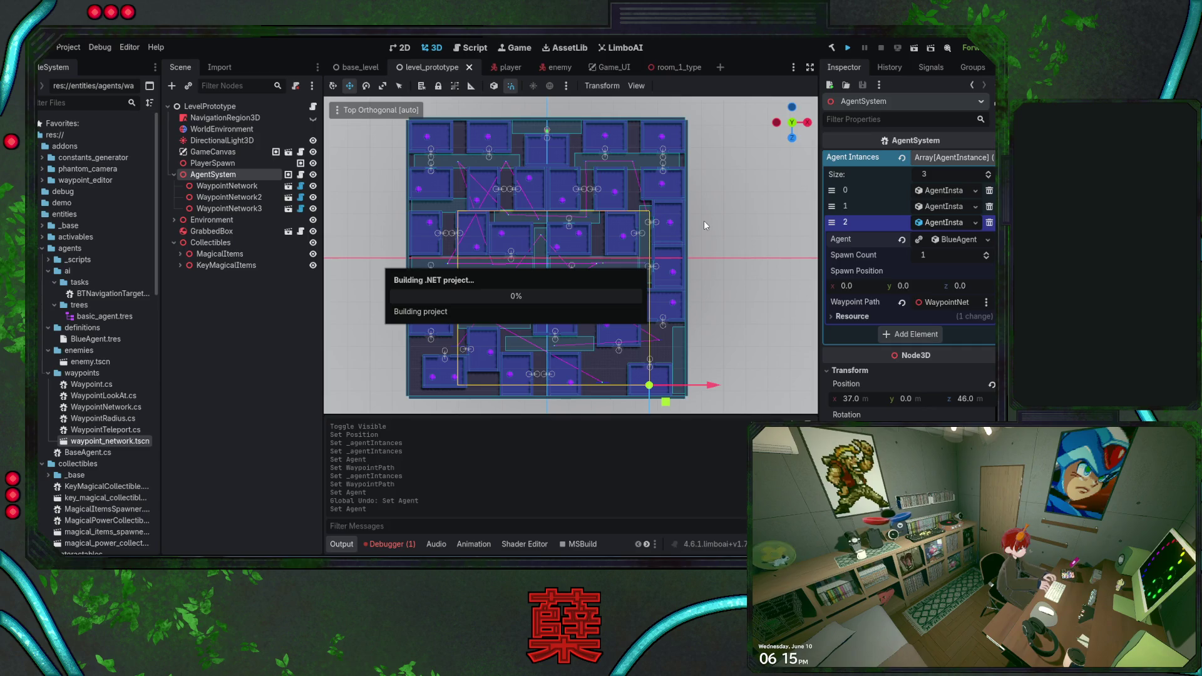
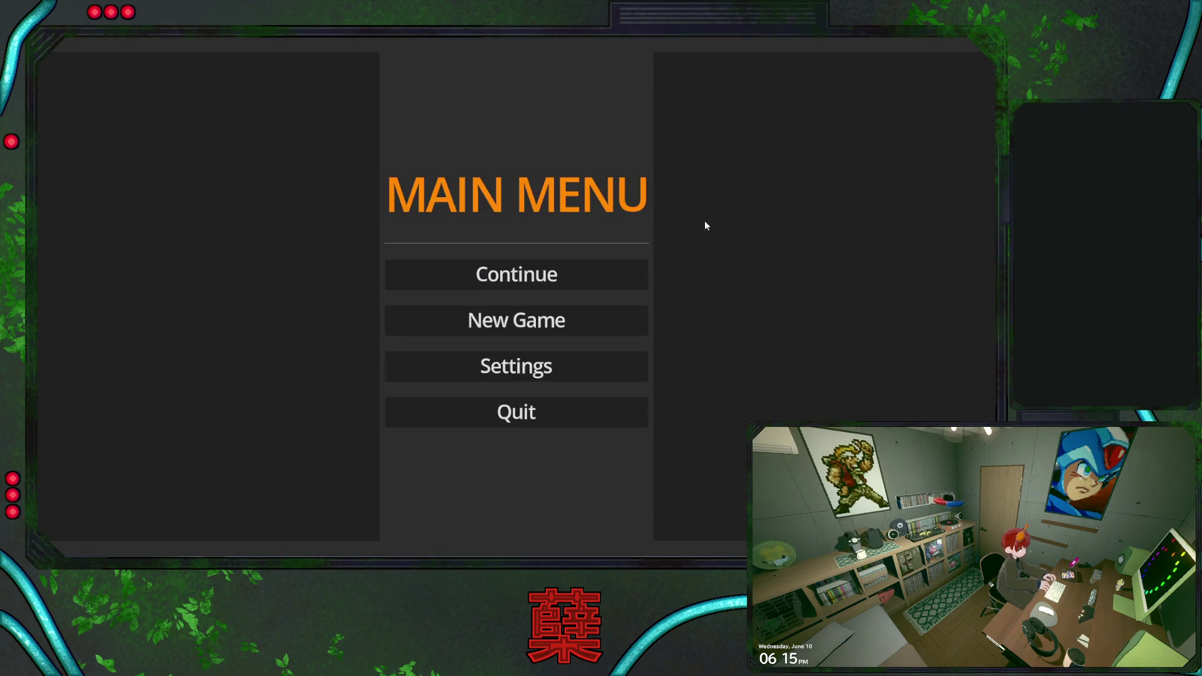
Resume the saved game, pick up the green box and throw it toward the blue enemy.
{"action": "left_click", "coordinate": [606, 274]}
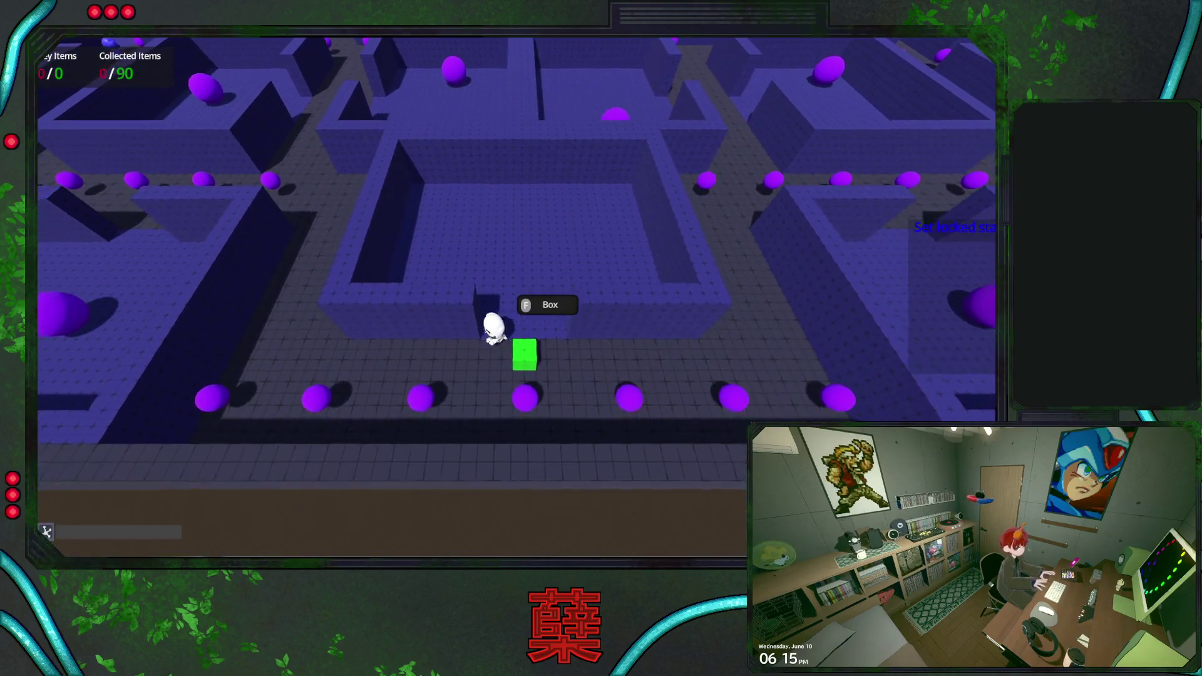
{"action": "key", "text": "f"}
{"action": "key", "text": "a"}
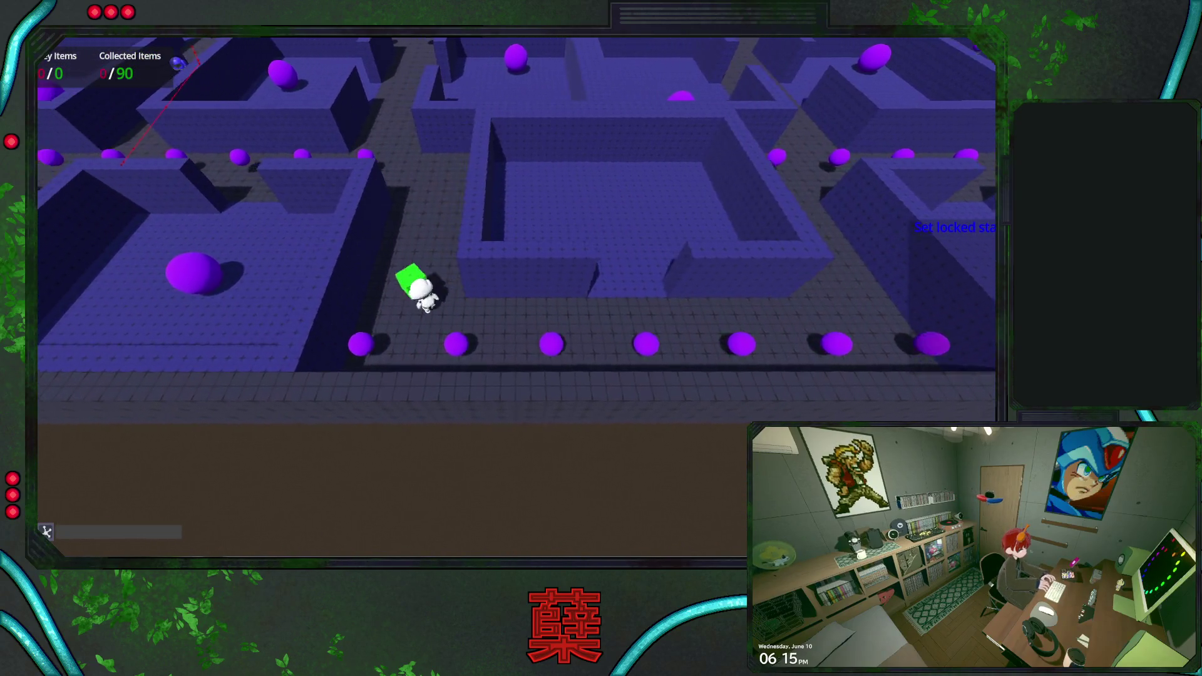
{"action": "key", "text": "w"}
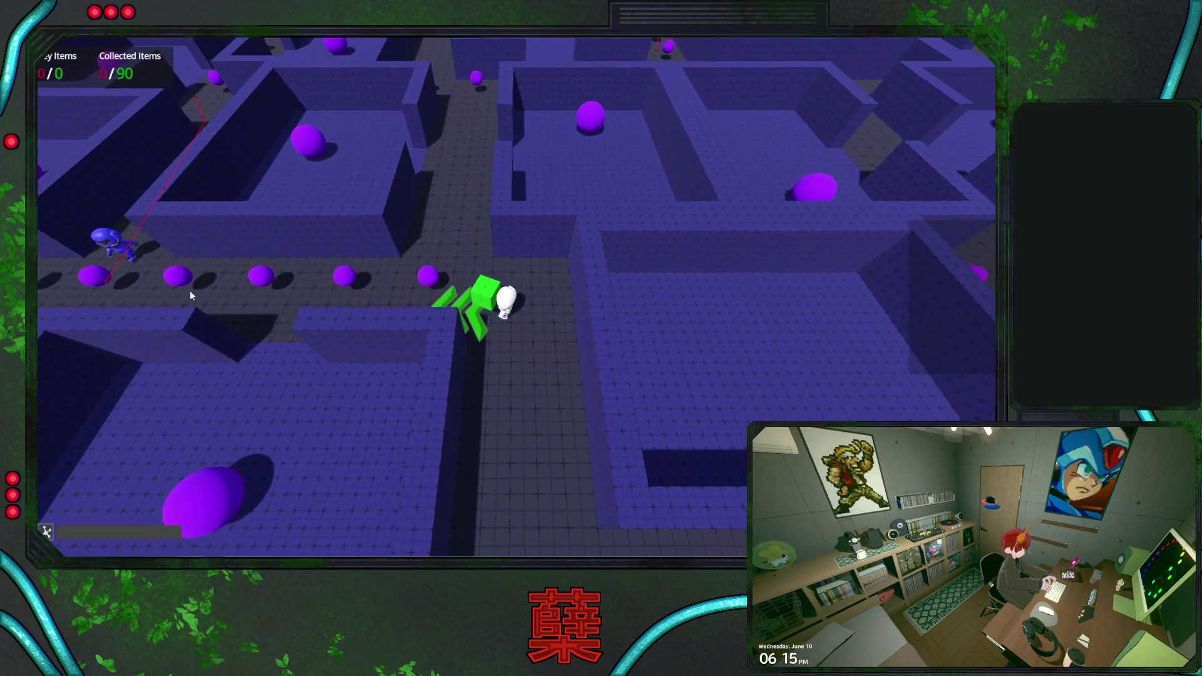
{"action": "left_click", "coordinate": [191, 295]}
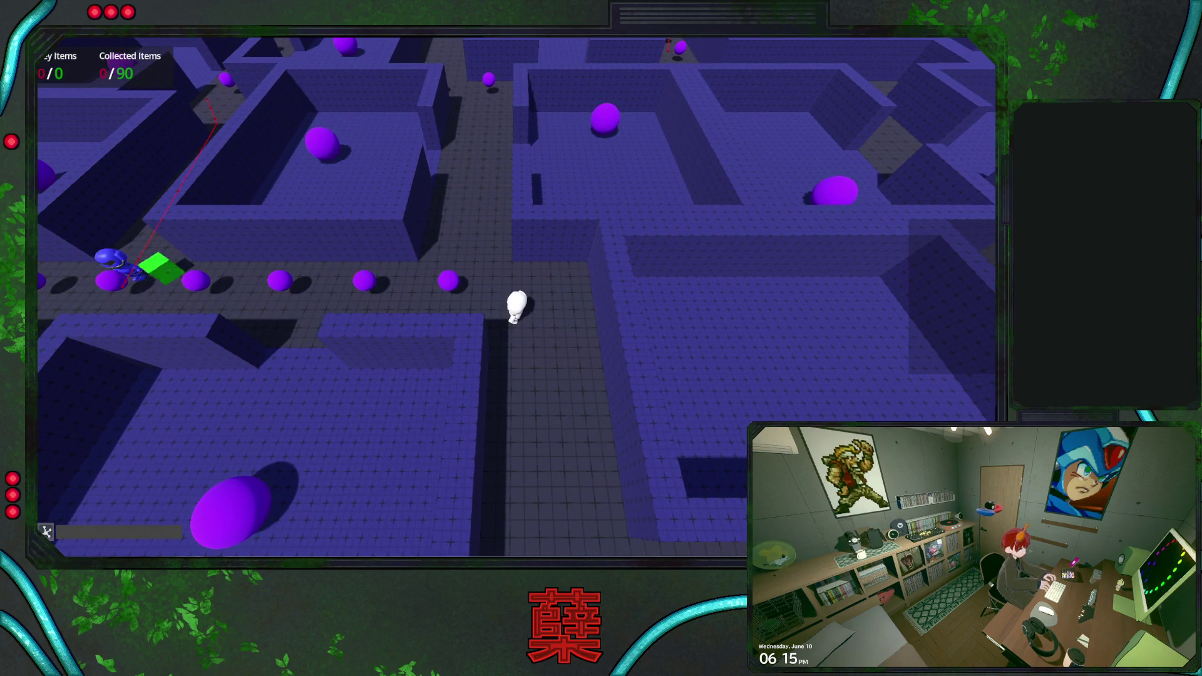
Walk the maze corridors to test enemy chasing, then pause and quit to the editor.
{"action": "key", "text": "w"}
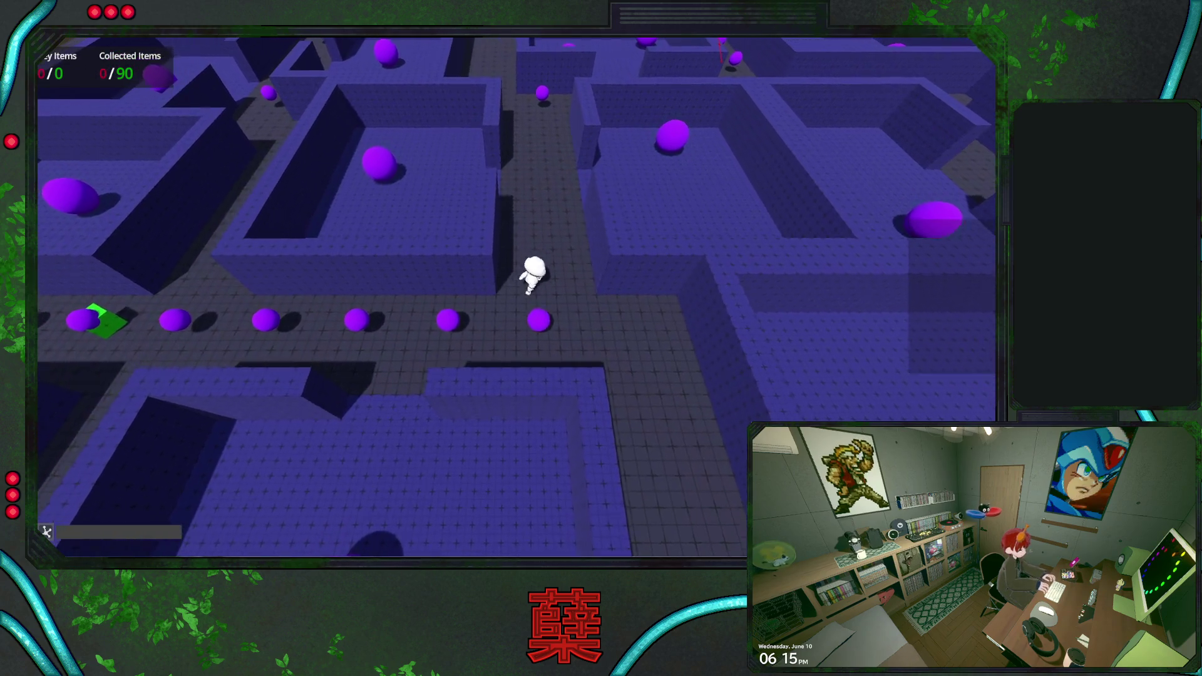
{"action": "key", "text": "w"}
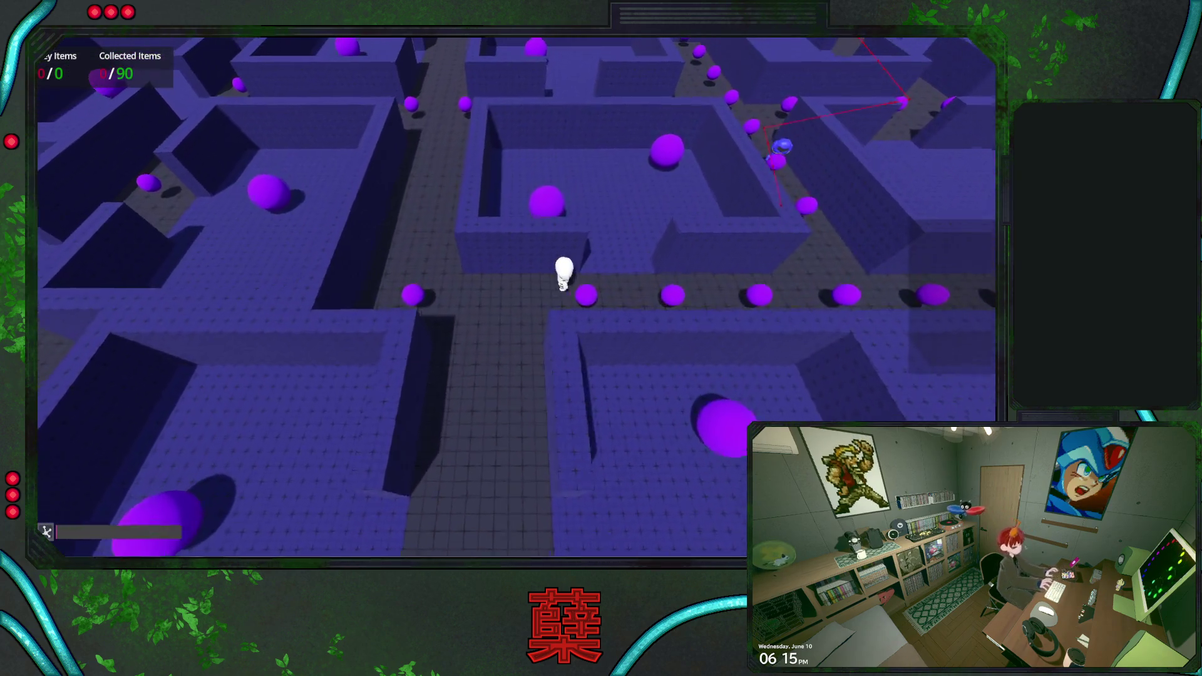
{"action": "key", "text": "a"}
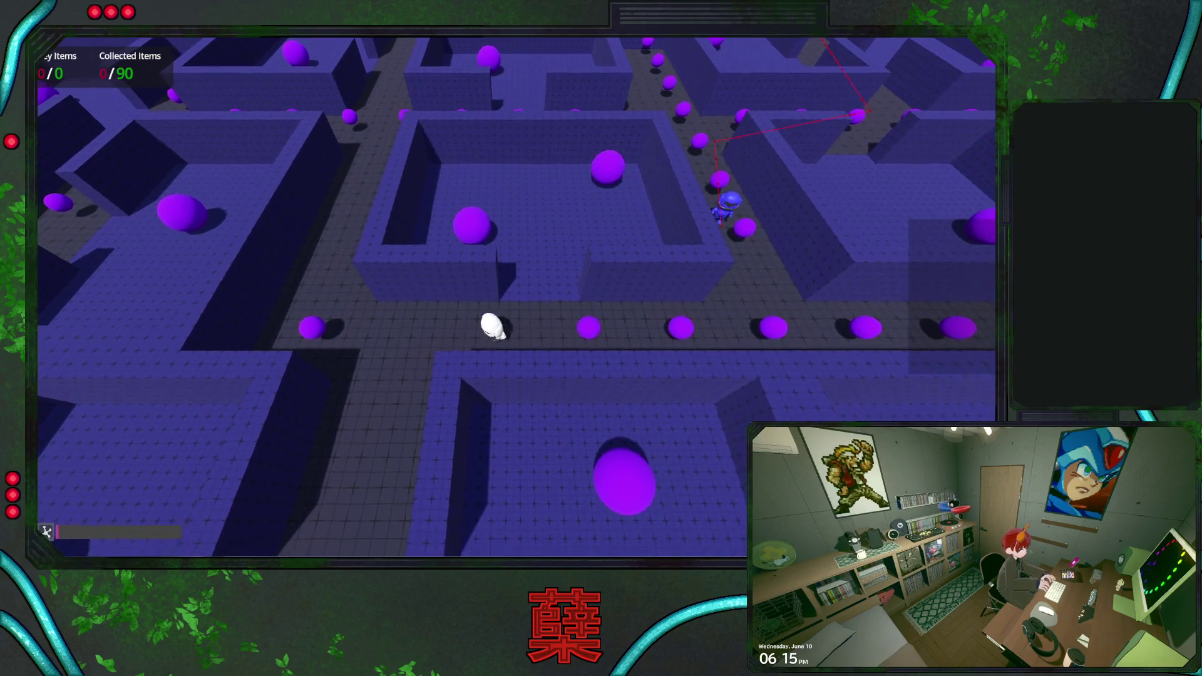
{"action": "key", "text": "w"}
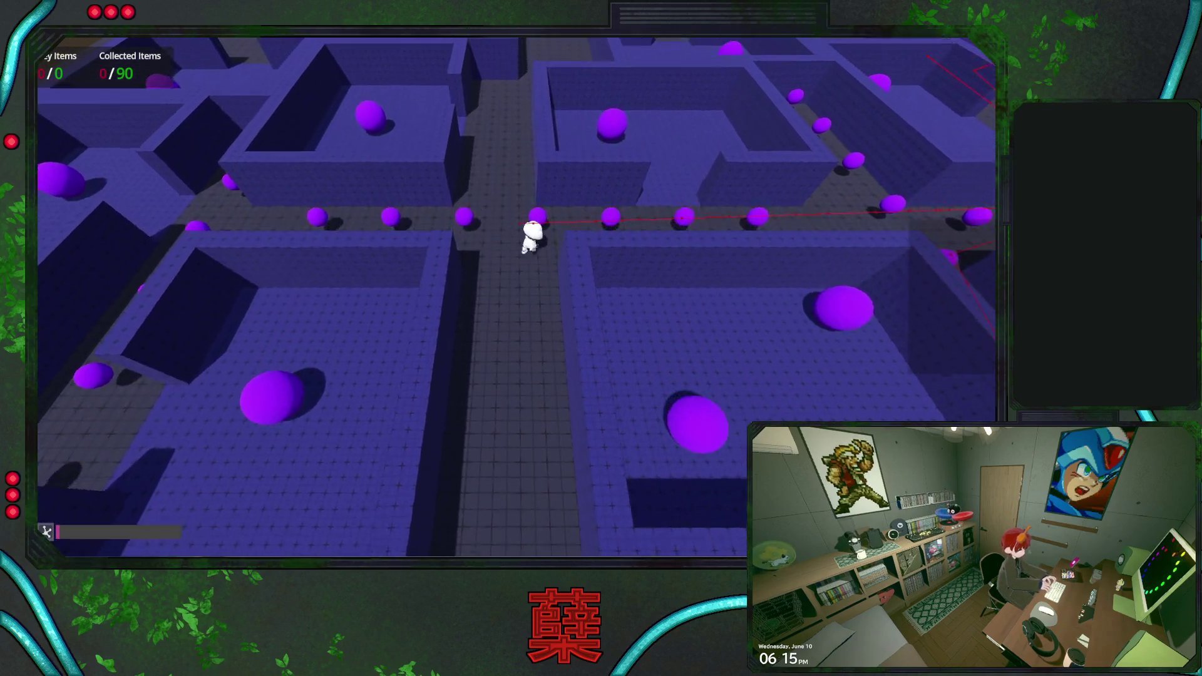
{"action": "key", "text": "w"}
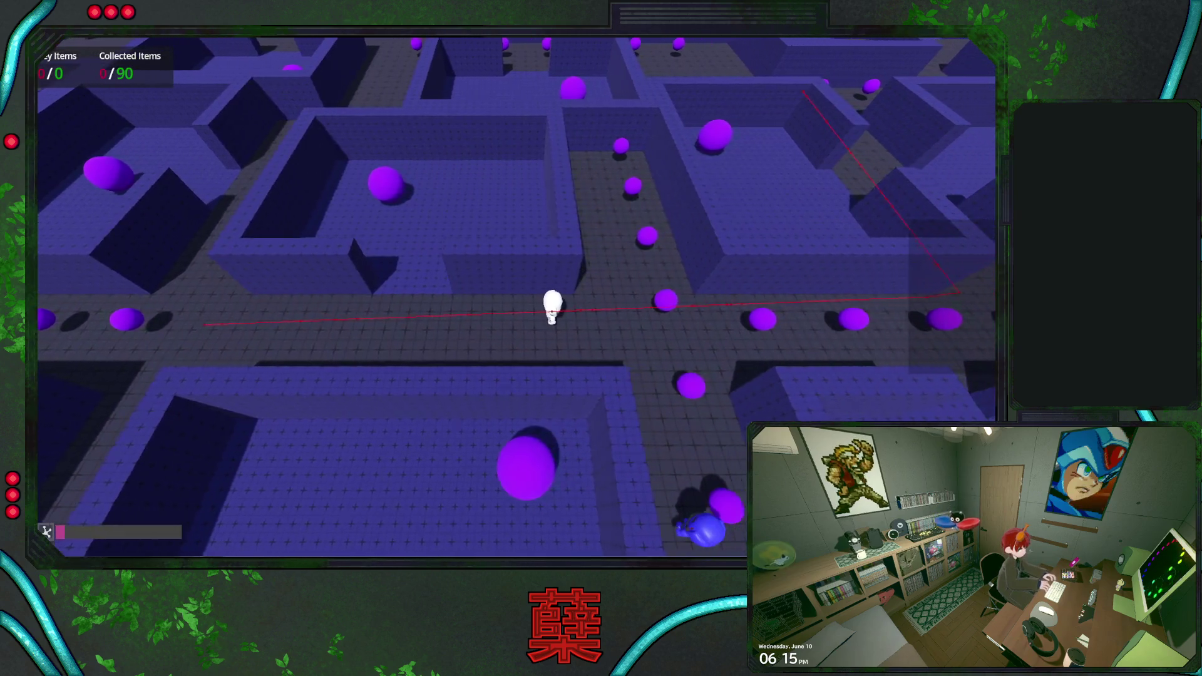
{"action": "key", "text": "a"}
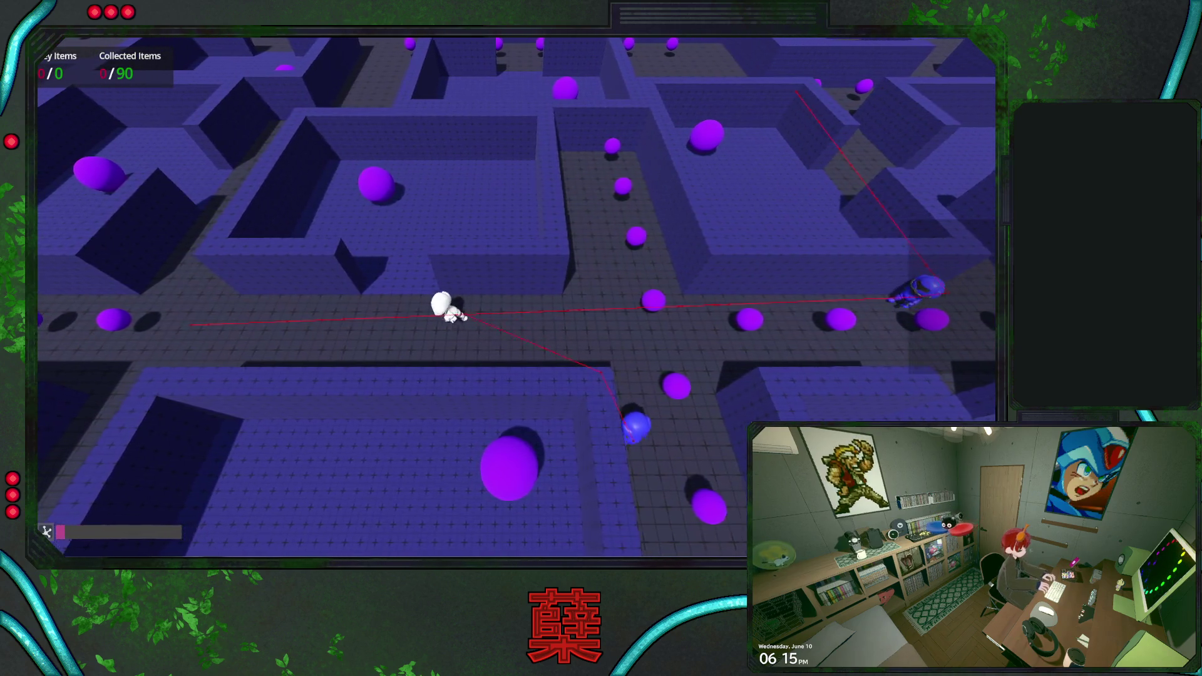
{"action": "key", "text": "s"}
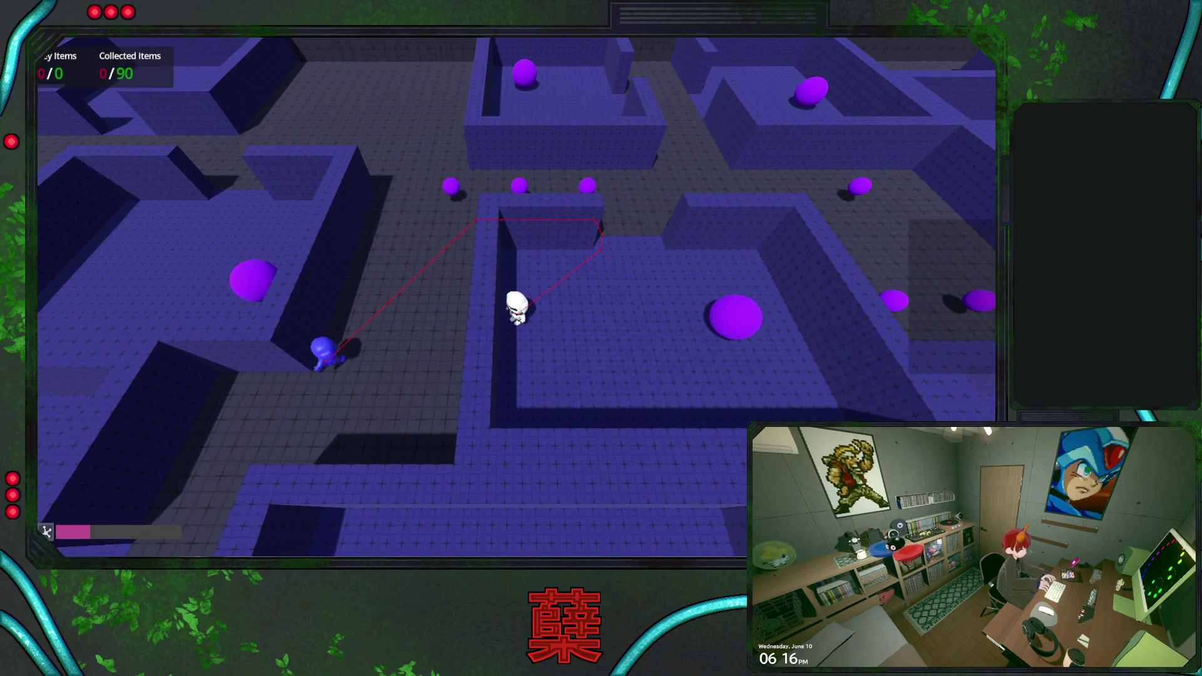
{"action": "key", "text": "Escape"}
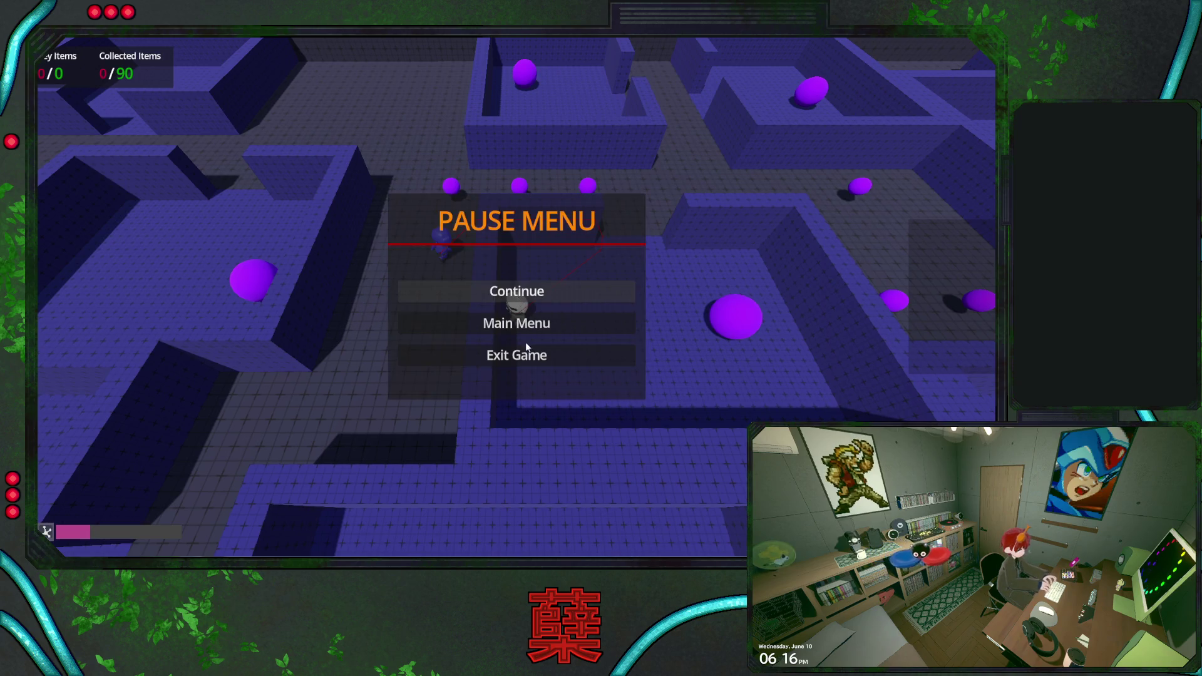
{"action": "left_click", "coordinate": [542, 353]}
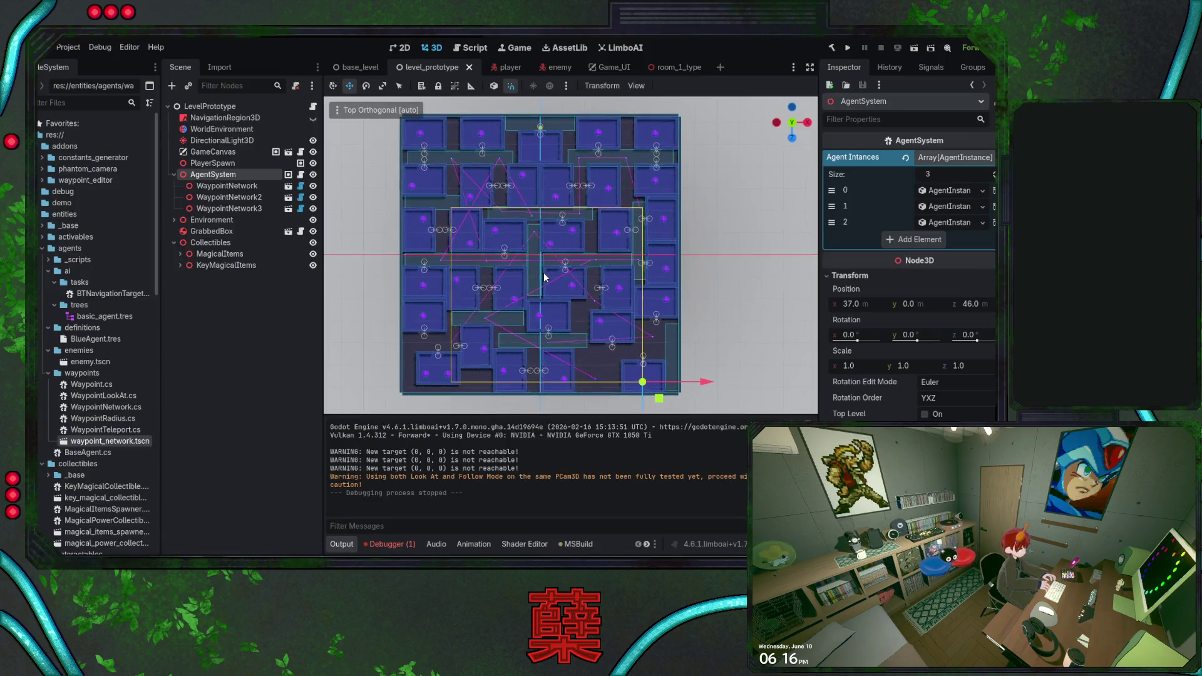
Save the level scene and switch to the enemy scene.
{"action": "key", "text": "ctrl+s"}
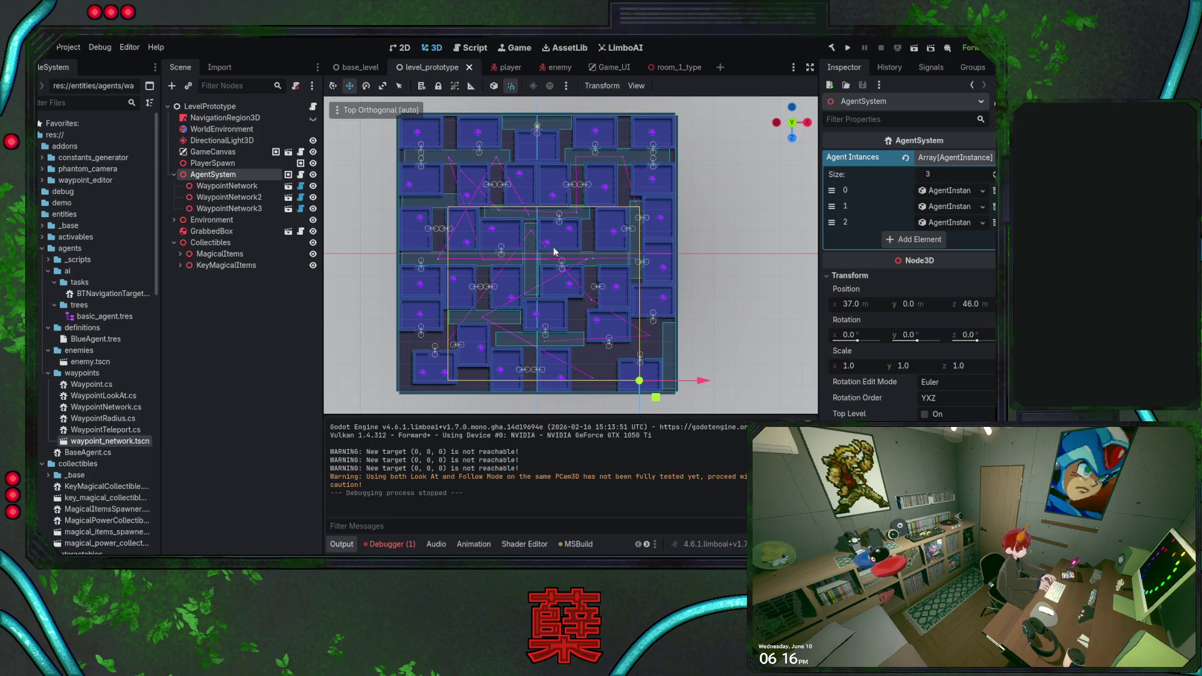
{"action": "left_click", "coordinate": [556, 67]}
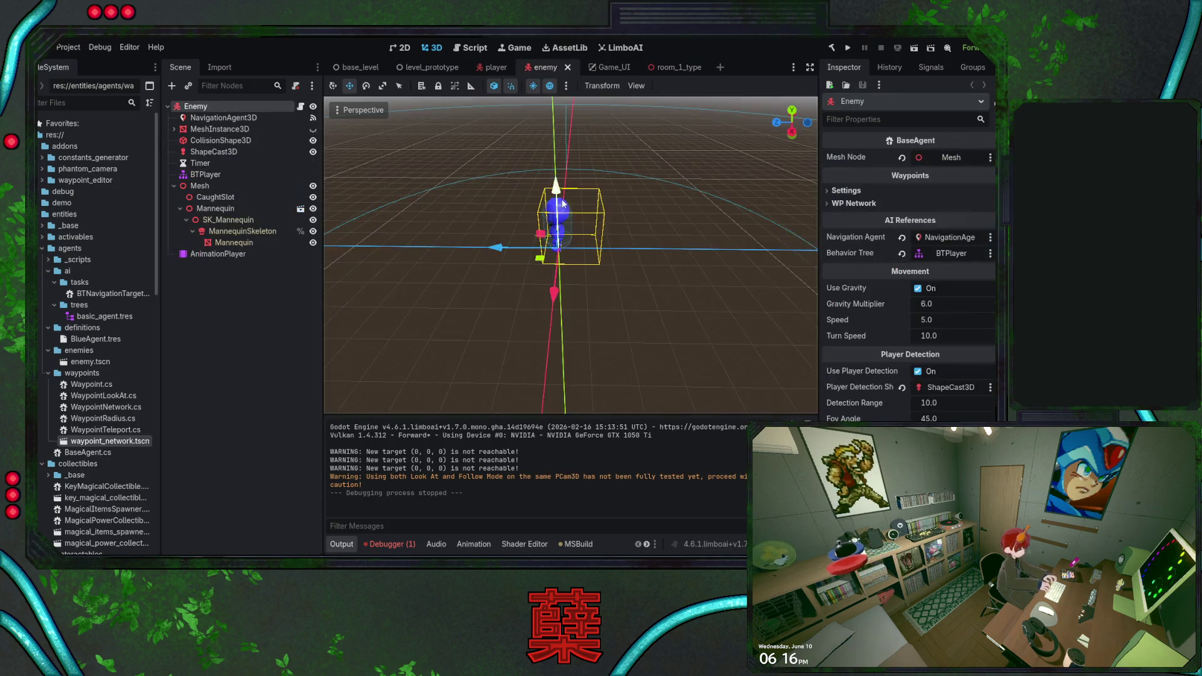
Inspect the enemy NavigationAgent3D's pathfinding properties, then return to level_prototype.
{"action": "left_click", "coordinate": [232, 117]}
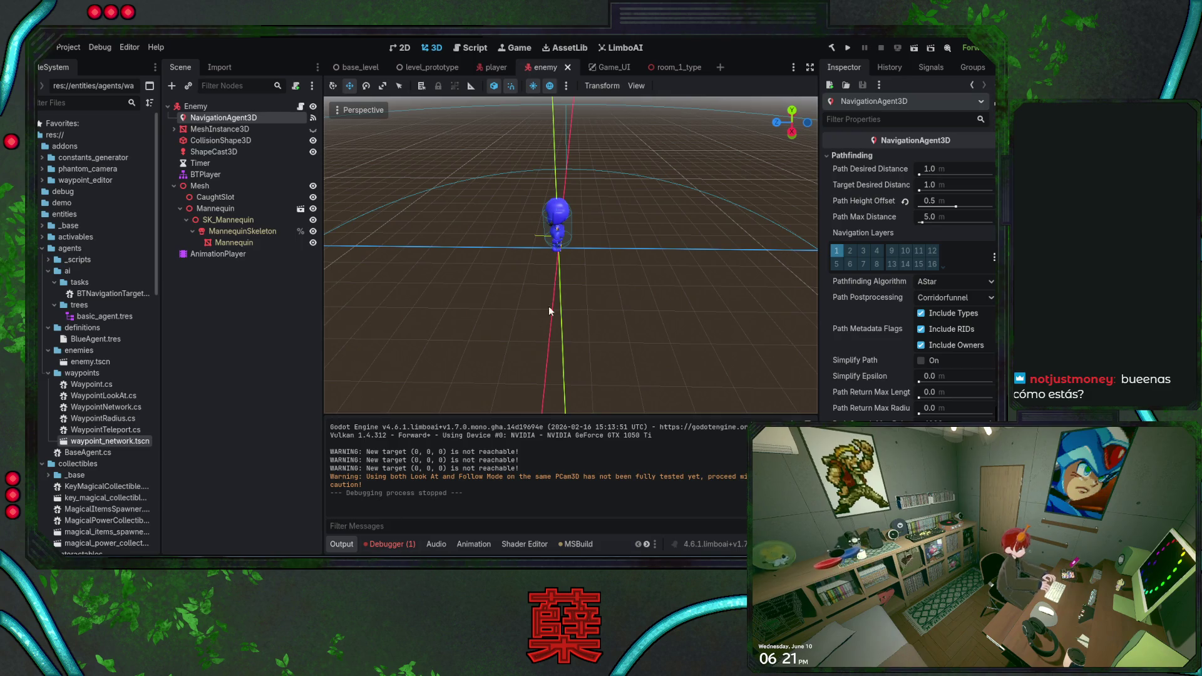
{"action": "left_click", "coordinate": [428, 67]}
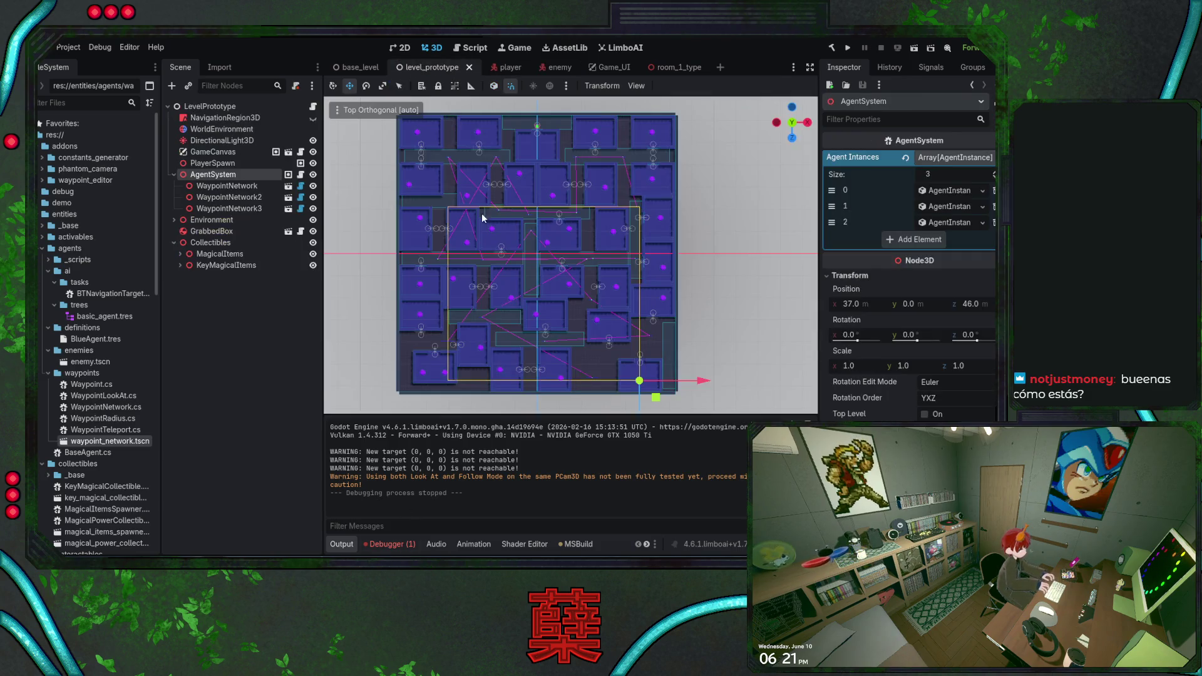
Save level_prototype and toggle NavigationRegion3D's navmesh visible across the maze.
{"action": "key", "text": "ctrl+s"}
{"action": "left_click", "coordinate": [245, 118]}
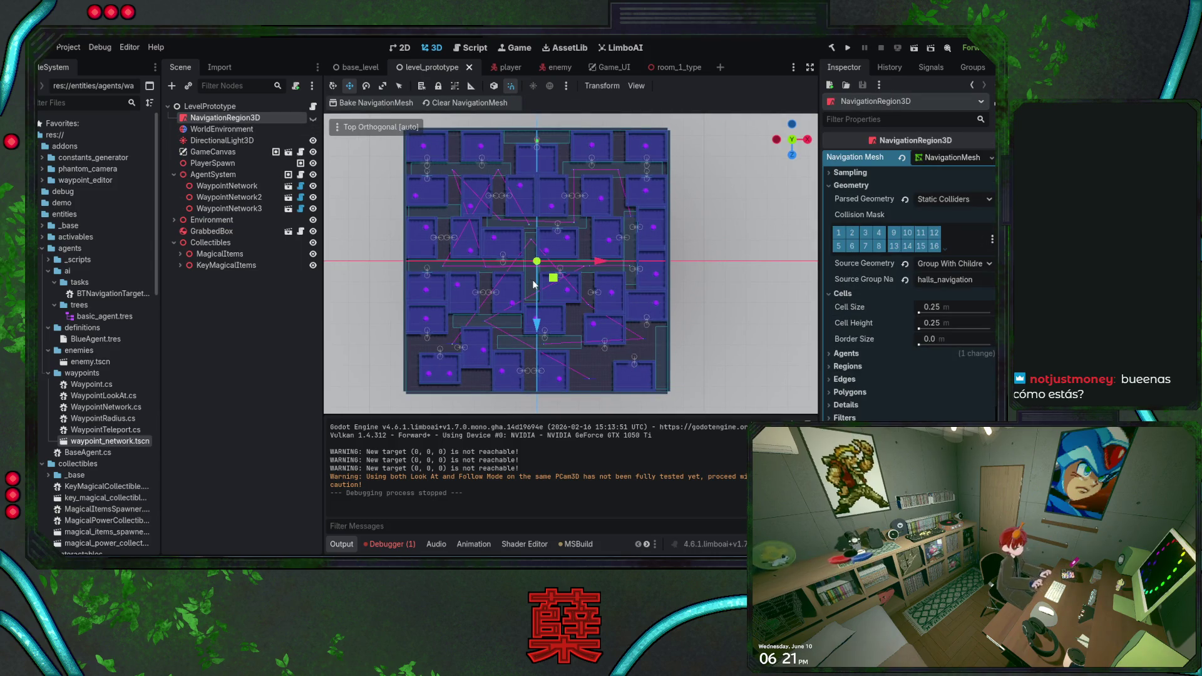
{"action": "left_click", "coordinate": [313, 117]}
{"action": "scroll", "coordinate": [580, 297], "scroll_direction": "up", "scroll_amount": 5}
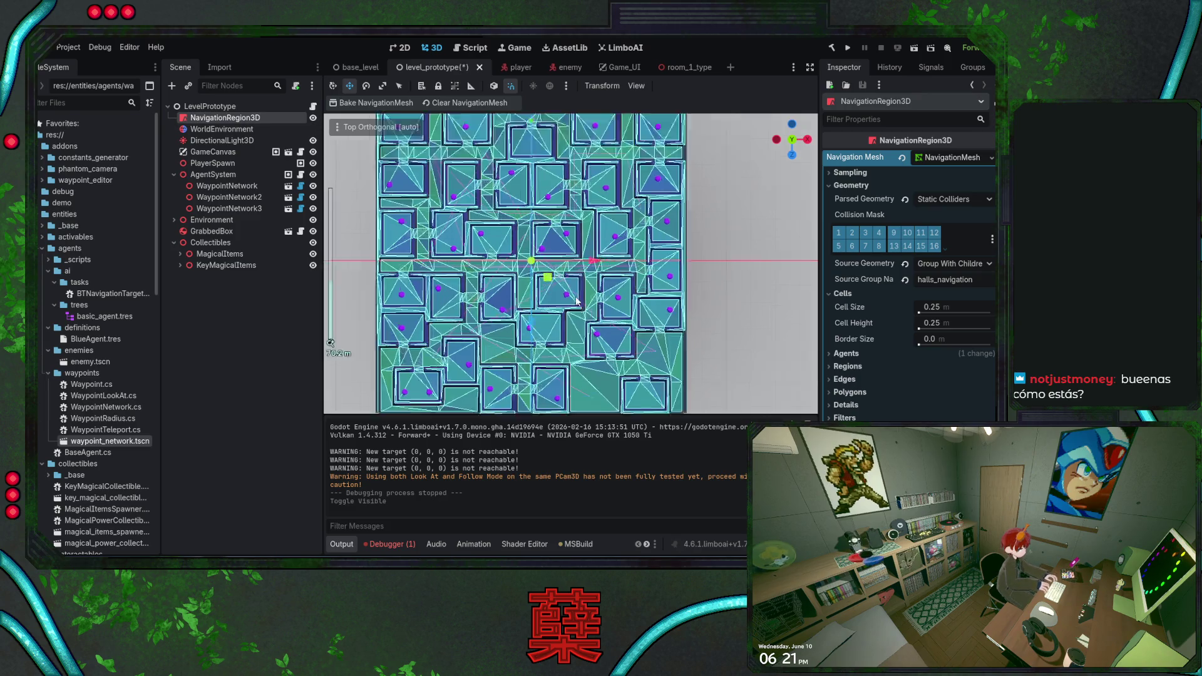
{"action": "scroll", "coordinate": [614, 278], "scroll_direction": "up", "scroll_amount": 5}
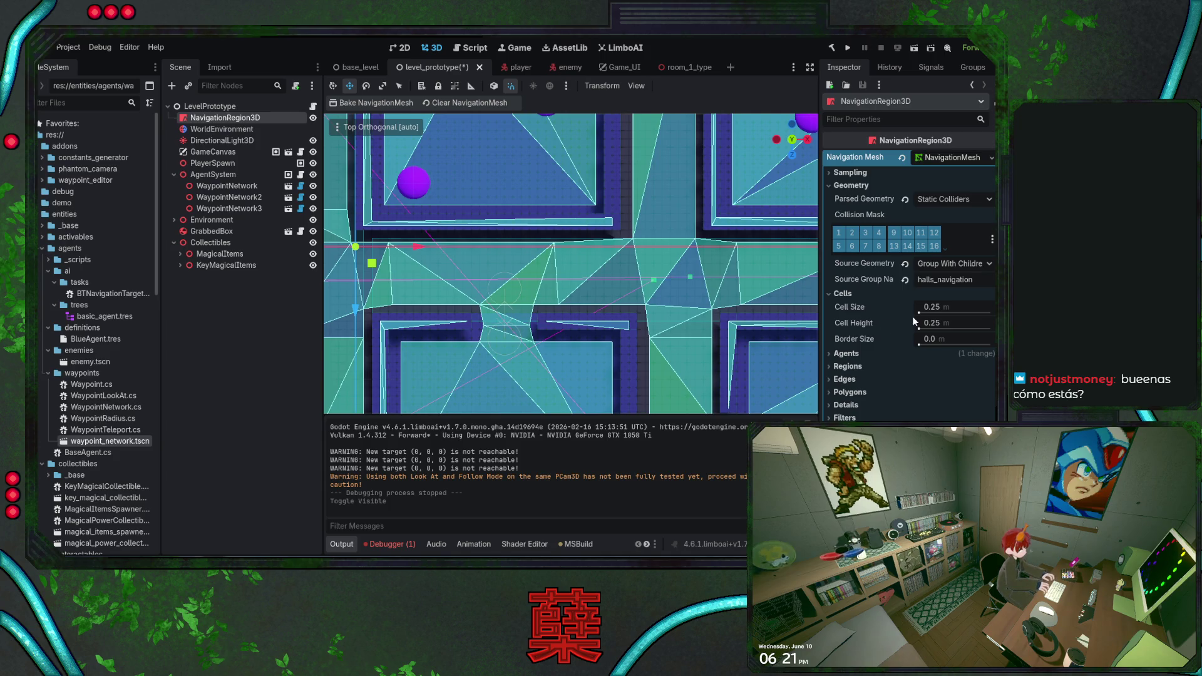
{"action": "scroll", "coordinate": [497, 283], "scroll_direction": "down", "scroll_amount": 3}
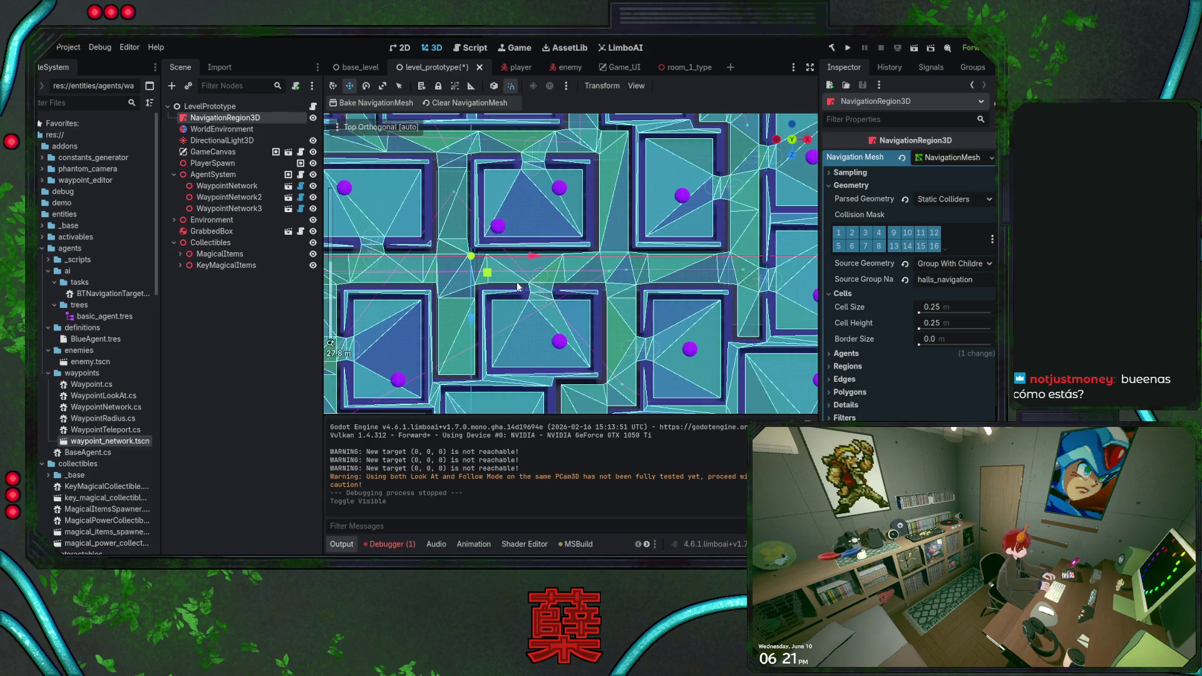
Set the navmesh agent radius to 1.0, save, and rebake the navigation mesh.
{"action": "left_click", "coordinate": [842, 294]}
{"action": "left_click", "coordinate": [846, 307]}
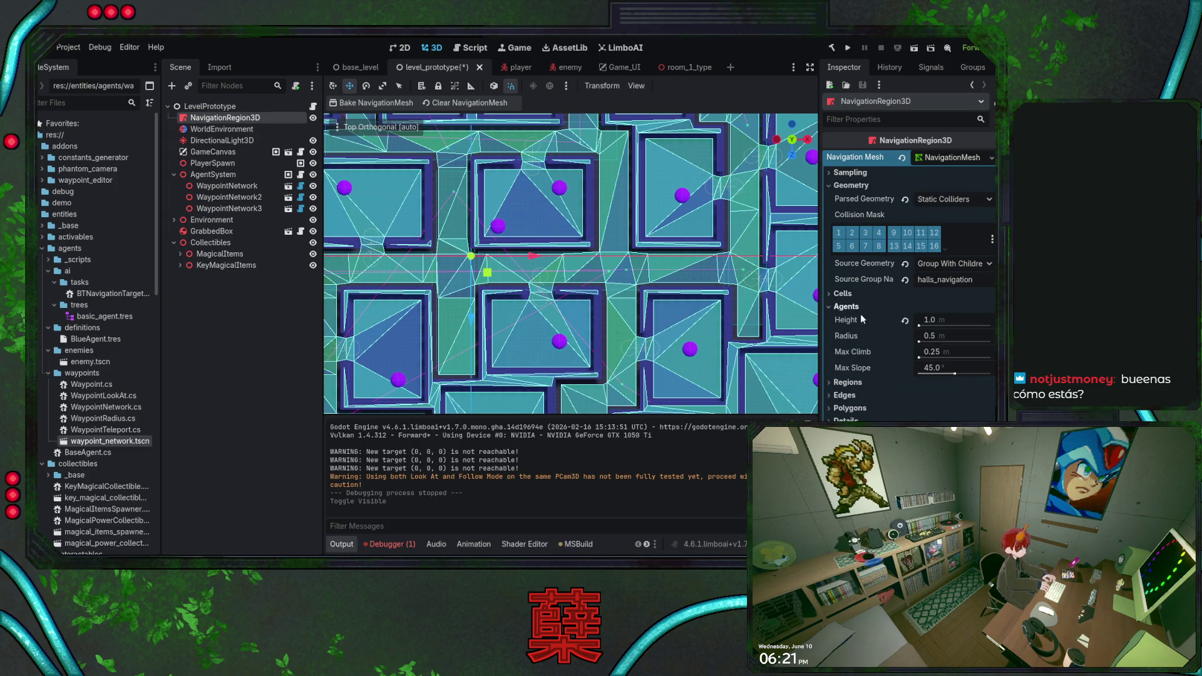
{"action": "left_click", "coordinate": [944, 334]}
{"action": "type", "text": "1"}
{"action": "key", "text": "Return"}
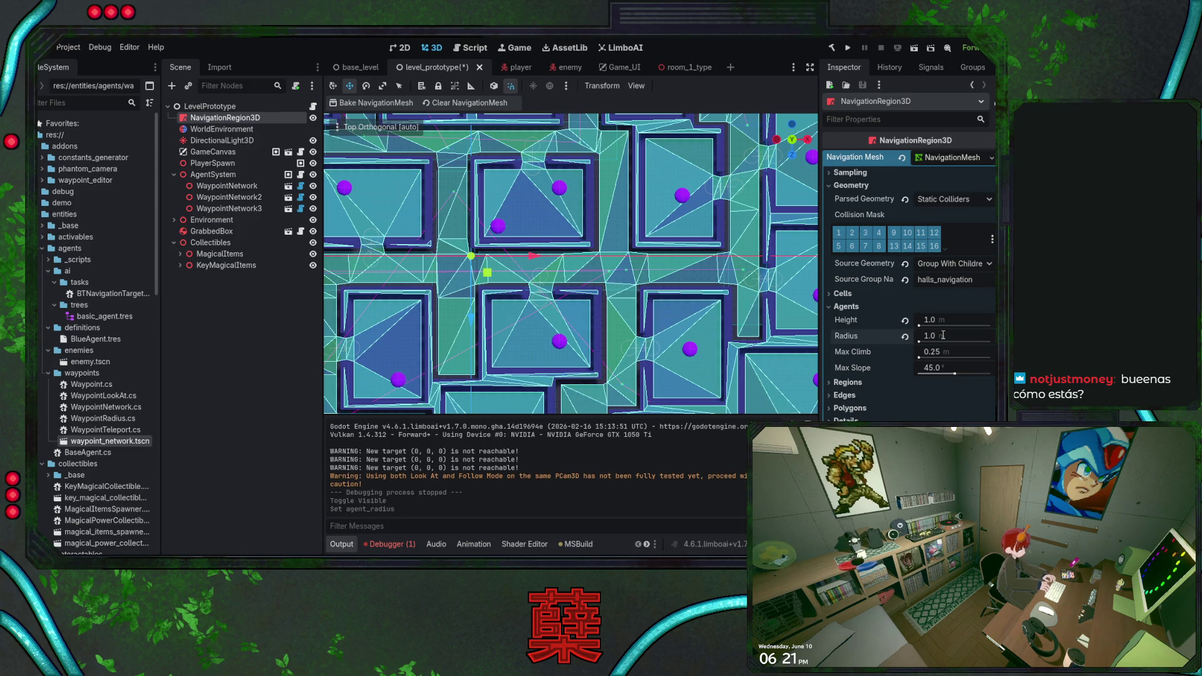
{"action": "left_click", "coordinate": [904, 336]}
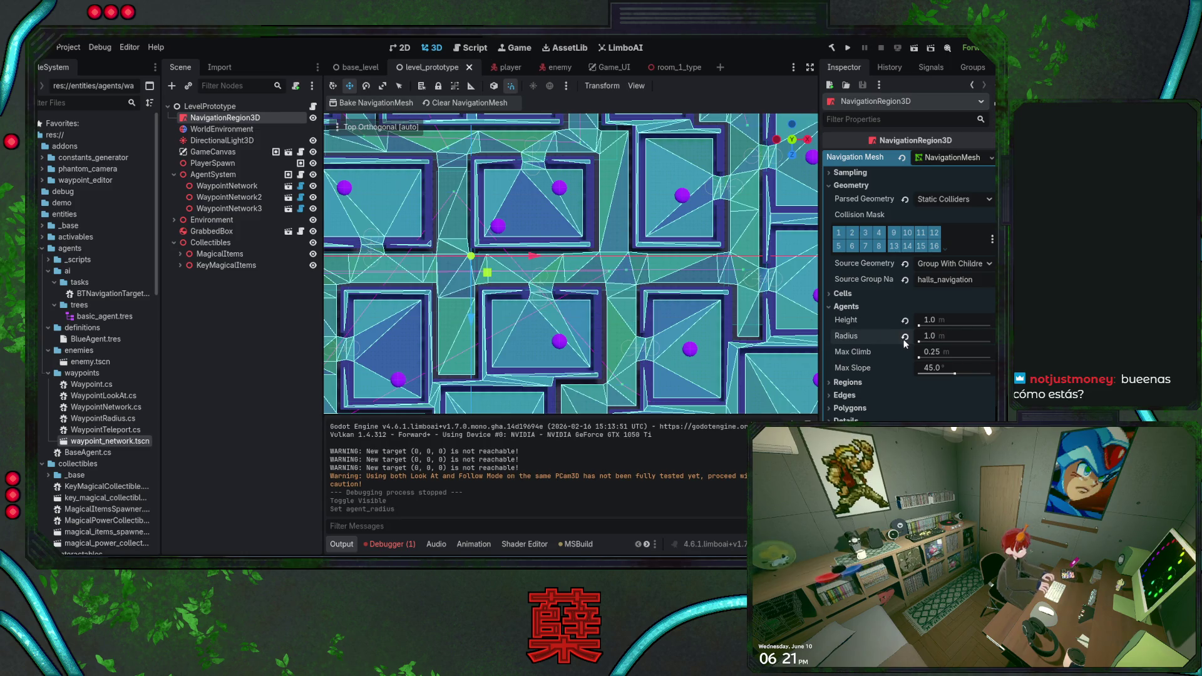
{"action": "key", "text": "ctrl+z"}
{"action": "key", "text": "ctrl+s"}
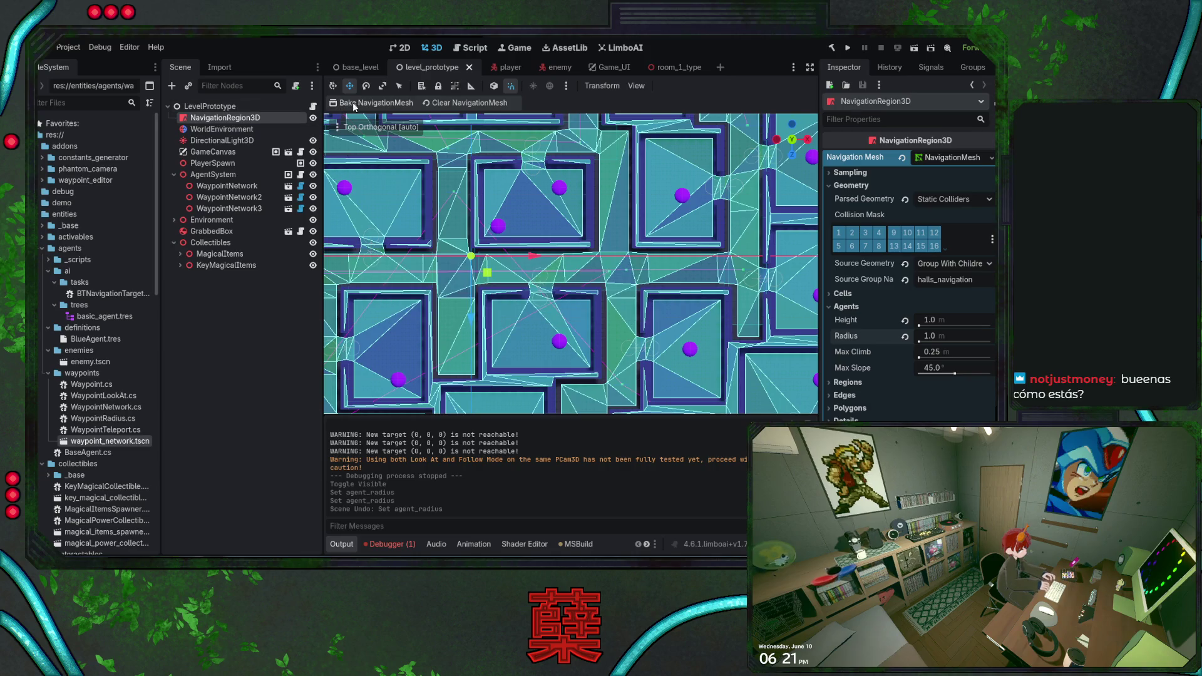
{"action": "left_click", "coordinate": [363, 105]}
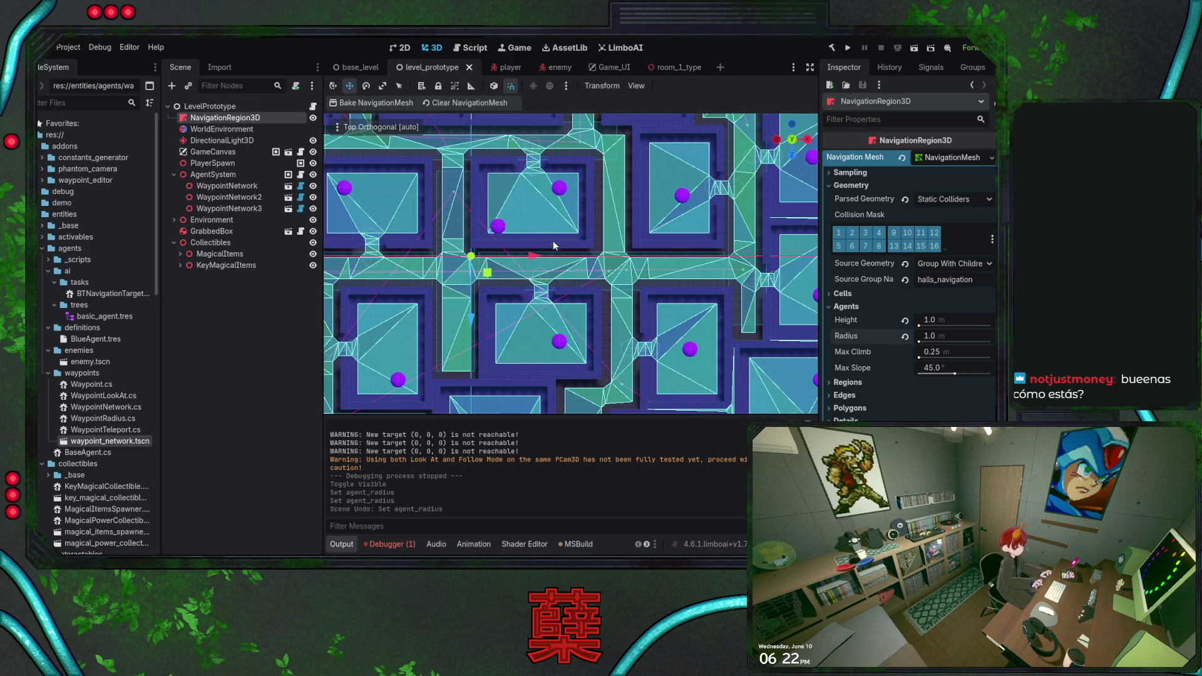
{"action": "scroll", "coordinate": [536, 253], "scroll_direction": "down", "scroll_amount": 10}
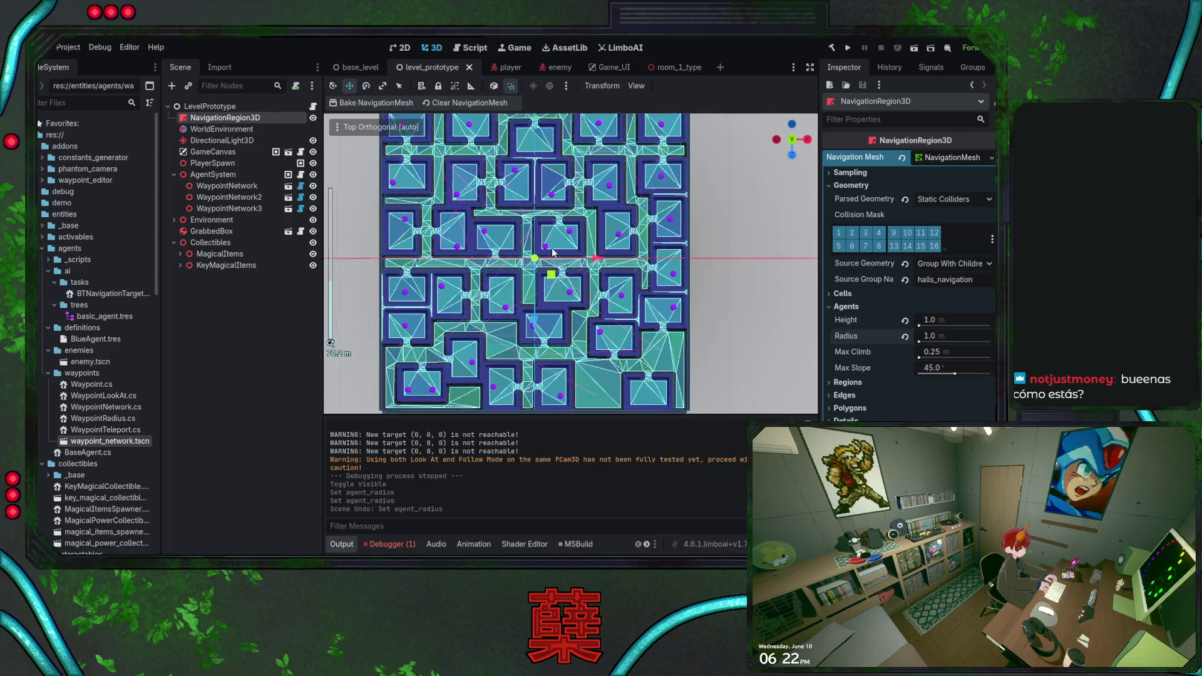
Rebake the navmesh with agent radius 0.8 and save the scene.
{"action": "left_click", "coordinate": [943, 337]}
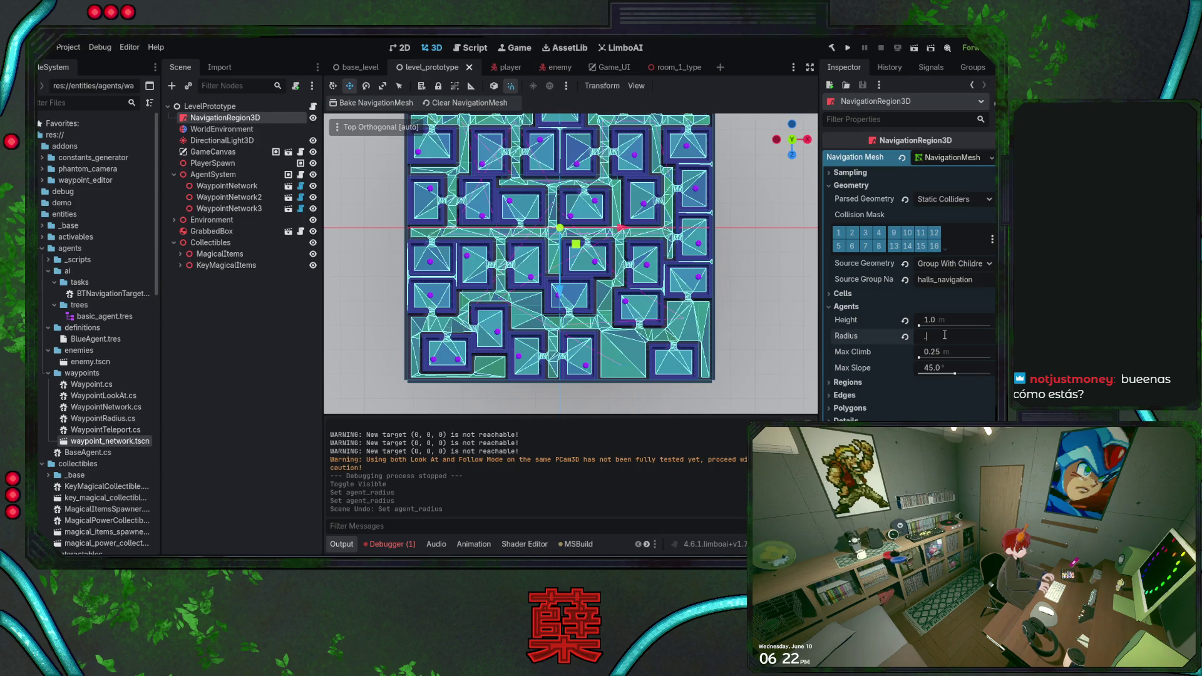
{"action": "type", "text": ".8"}
{"action": "key", "text": "Return"}
{"action": "left_click", "coordinate": [375, 103]}
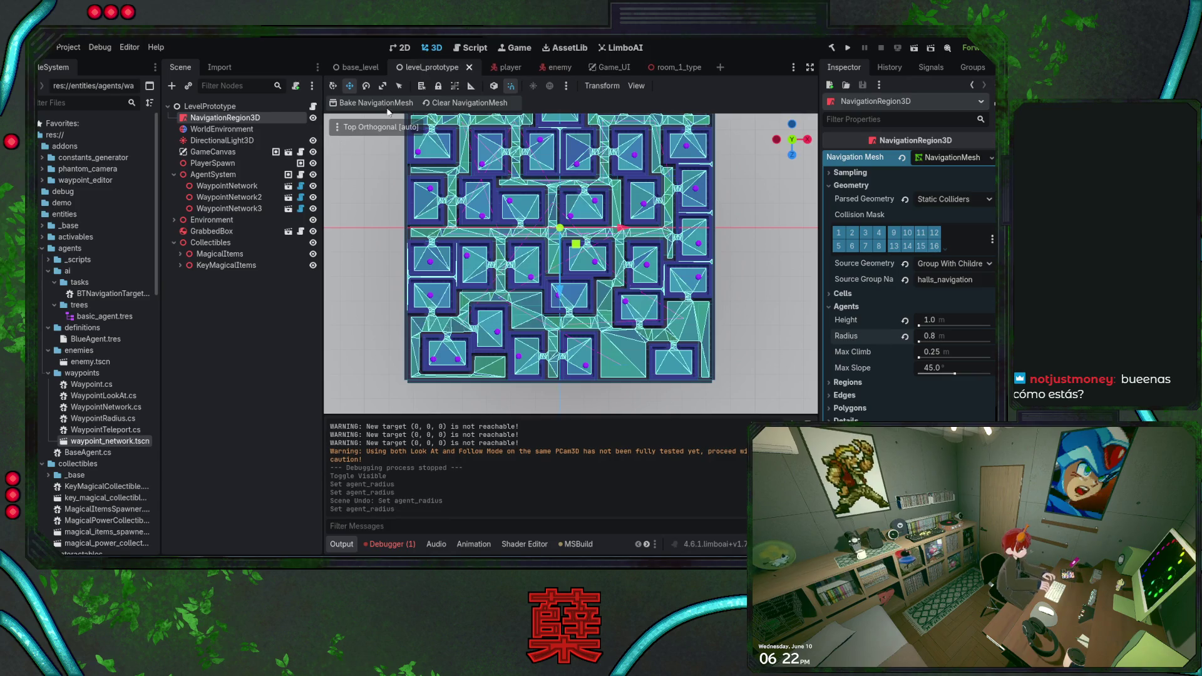
{"action": "scroll", "coordinate": [510, 236], "scroll_direction": "up", "scroll_amount": 10}
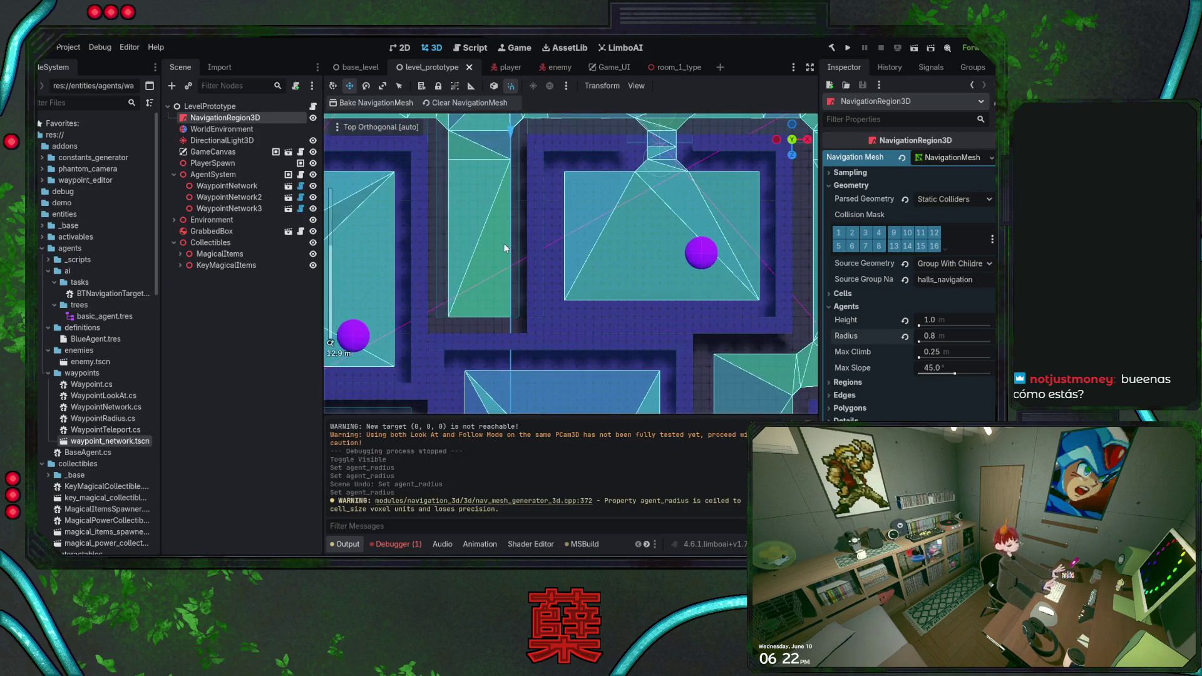
{"action": "key", "text": "ctrl+s"}
{"action": "left_click", "coordinate": [376, 102]}
Rebake the navmesh with agent radius back at 0.5.
{"action": "left_click", "coordinate": [929, 336]}
{"action": "type", "text": "0.5"}
{"action": "key", "text": "Return"}
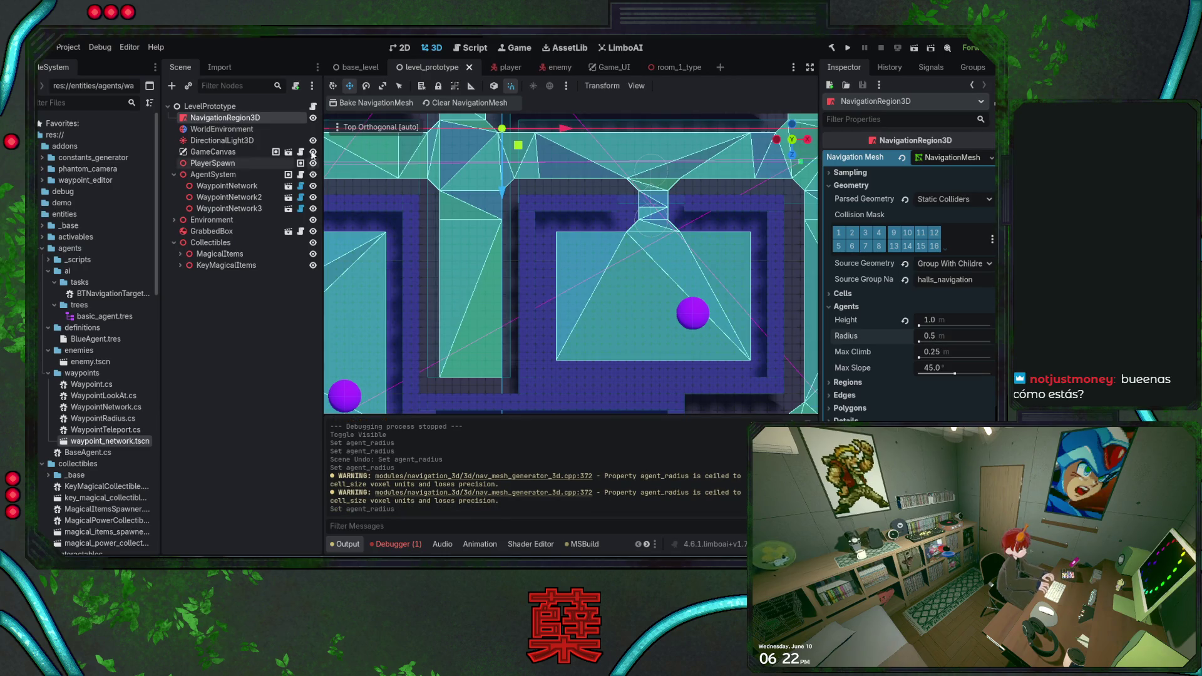
{"action": "left_click", "coordinate": [380, 105]}
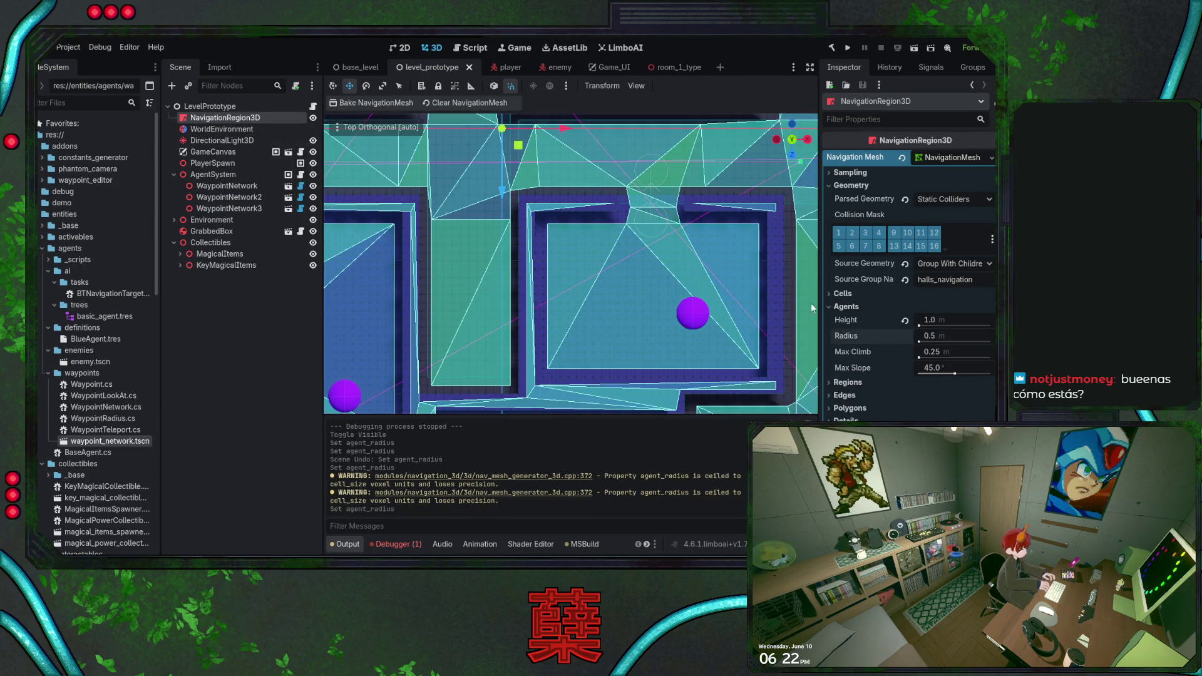
Set the agent radius to 0.6, rebake the navmesh and review the result.
{"action": "left_click", "coordinate": [944, 337]}
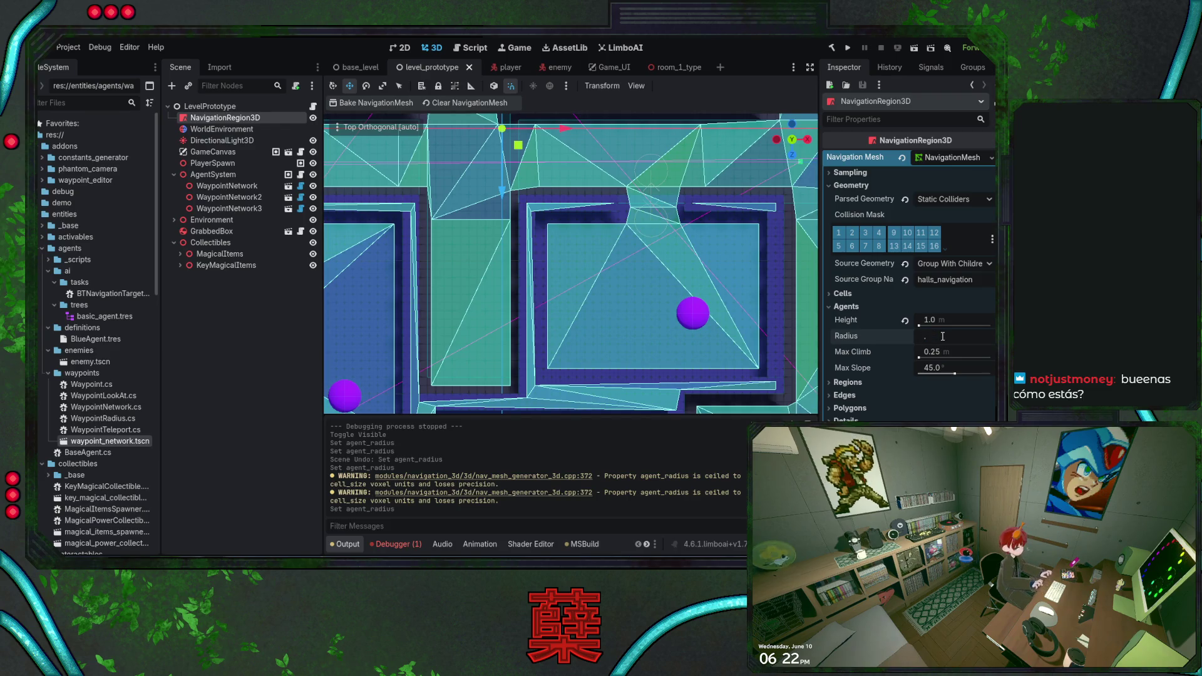
{"action": "type", "text": "6"}
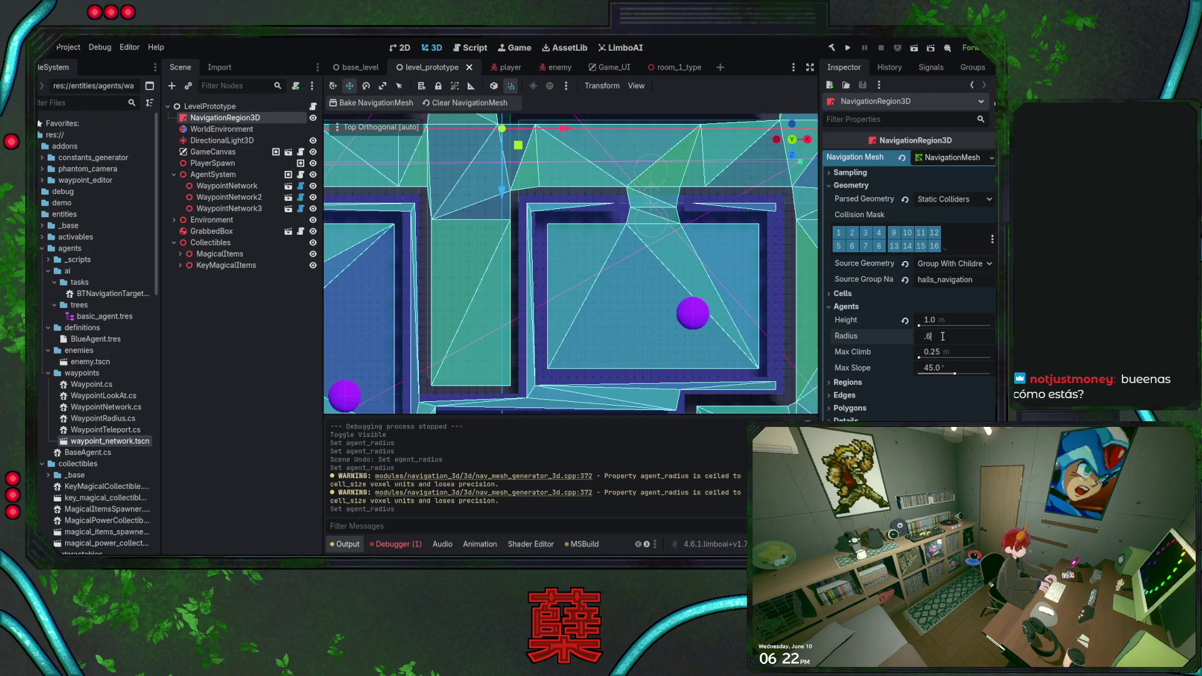
{"action": "key", "text": "Return"}
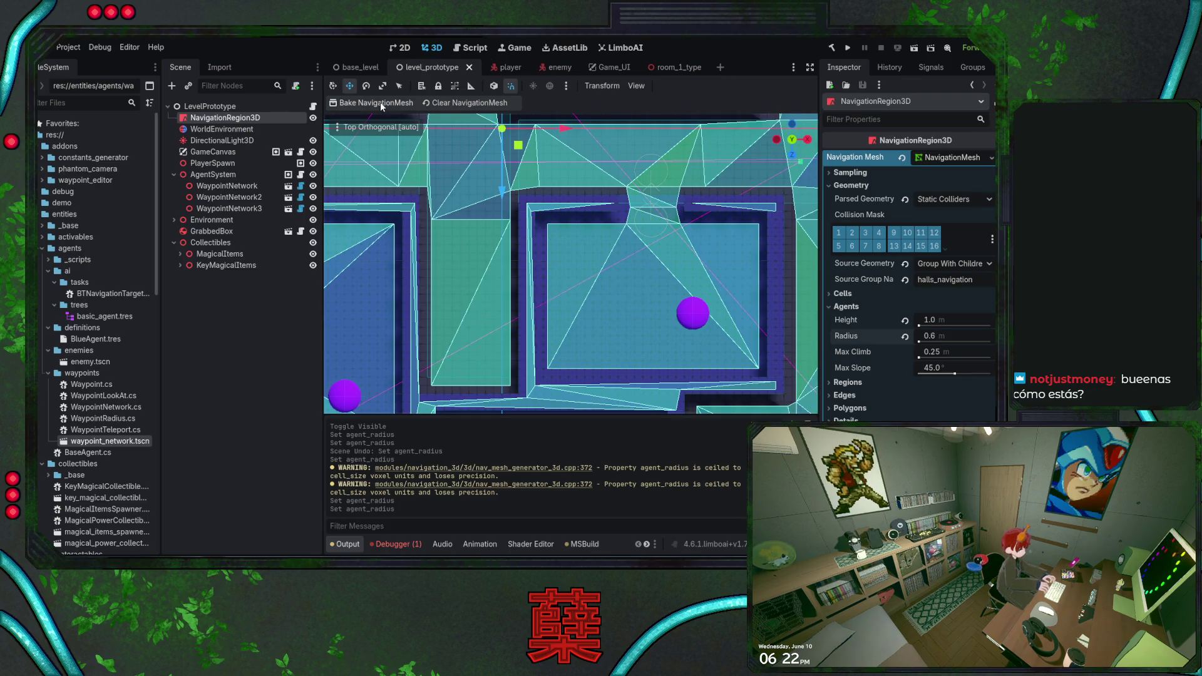
{"action": "left_click", "coordinate": [381, 103]}
{"action": "scroll", "coordinate": [531, 284], "scroll_direction": "down", "scroll_amount": 5}
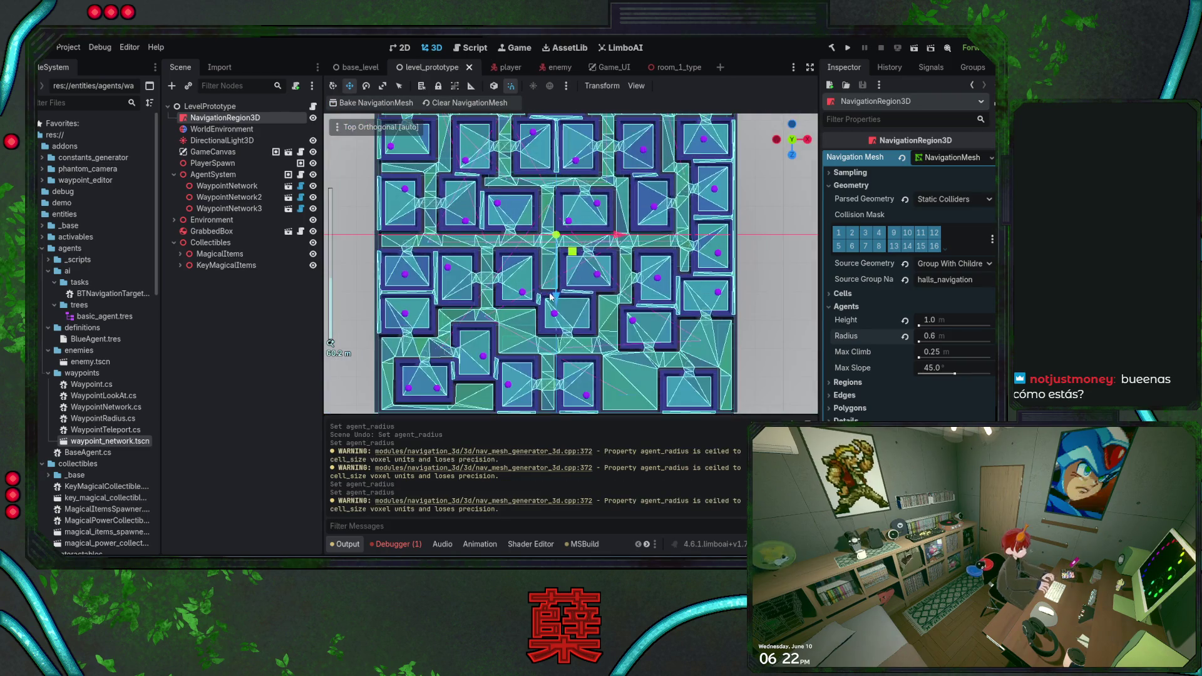
{"action": "scroll", "coordinate": [569, 294], "scroll_direction": "up", "scroll_amount": 5}
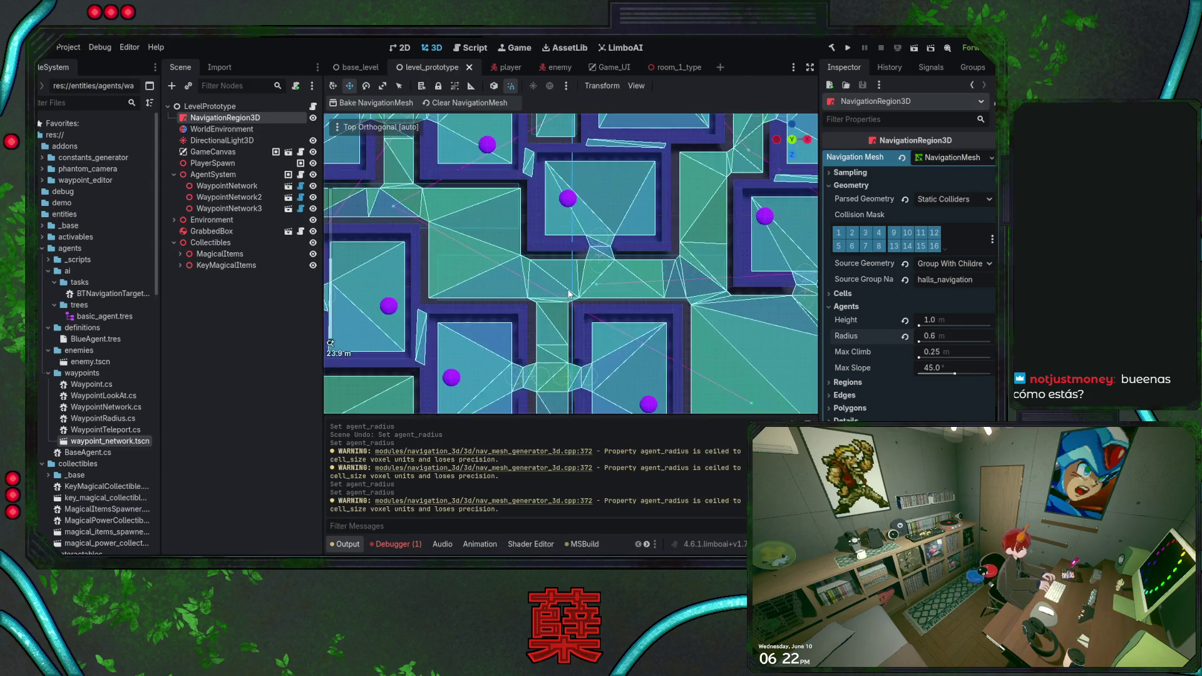
{"action": "scroll", "coordinate": [589, 289], "scroll_direction": "up", "scroll_amount": 9}
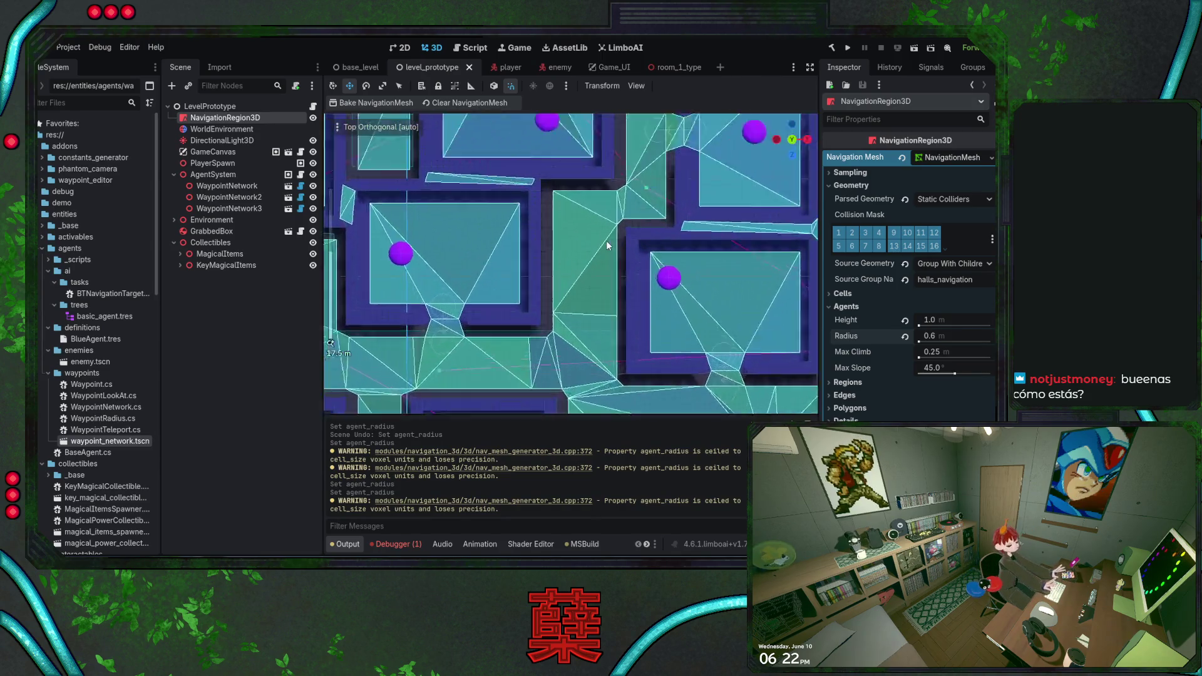
{"action": "scroll", "coordinate": [607, 275], "scroll_direction": "down", "scroll_amount": 15}
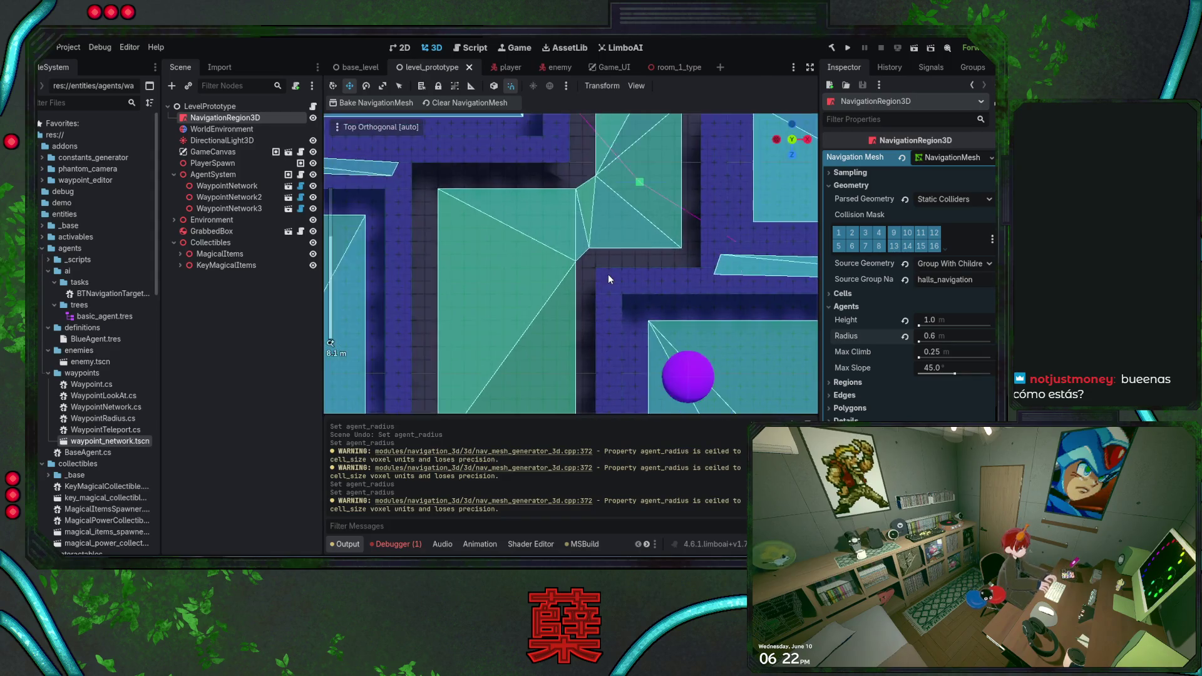
{"action": "scroll", "coordinate": [517, 297], "scroll_direction": "up", "scroll_amount": 3}
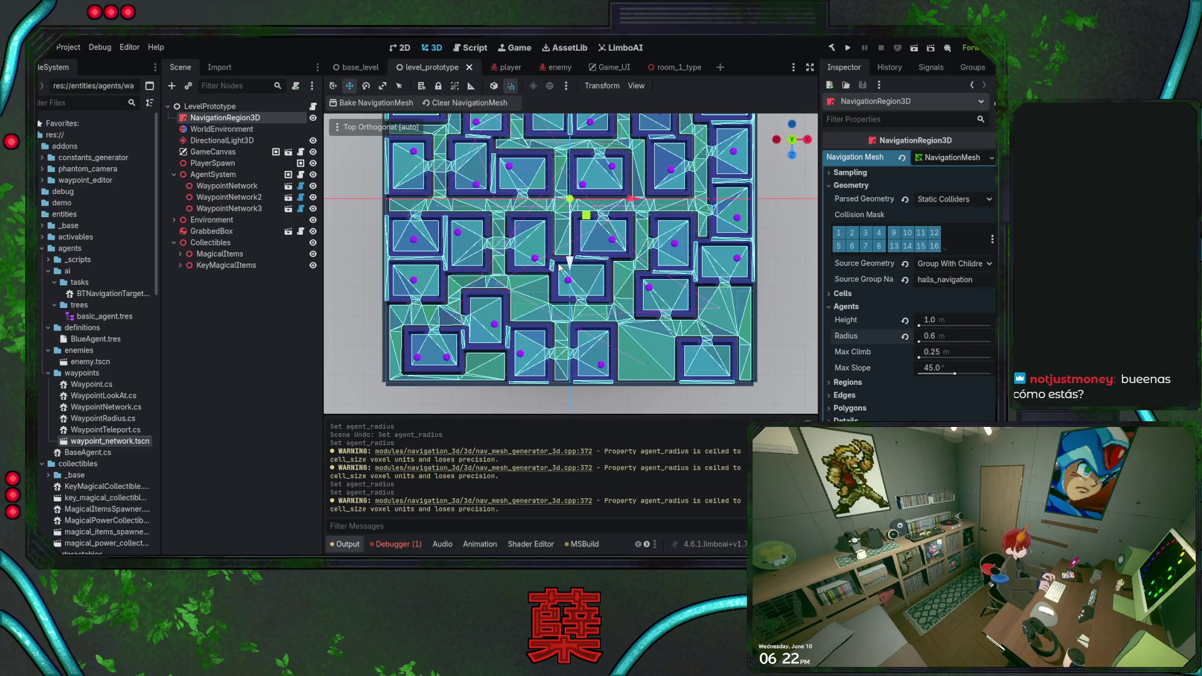
In the enemy scene, change NavigationAgent3D Avoidance Radius from 0.5 to 0.8 and save.
{"action": "left_click", "coordinate": [553, 68]}
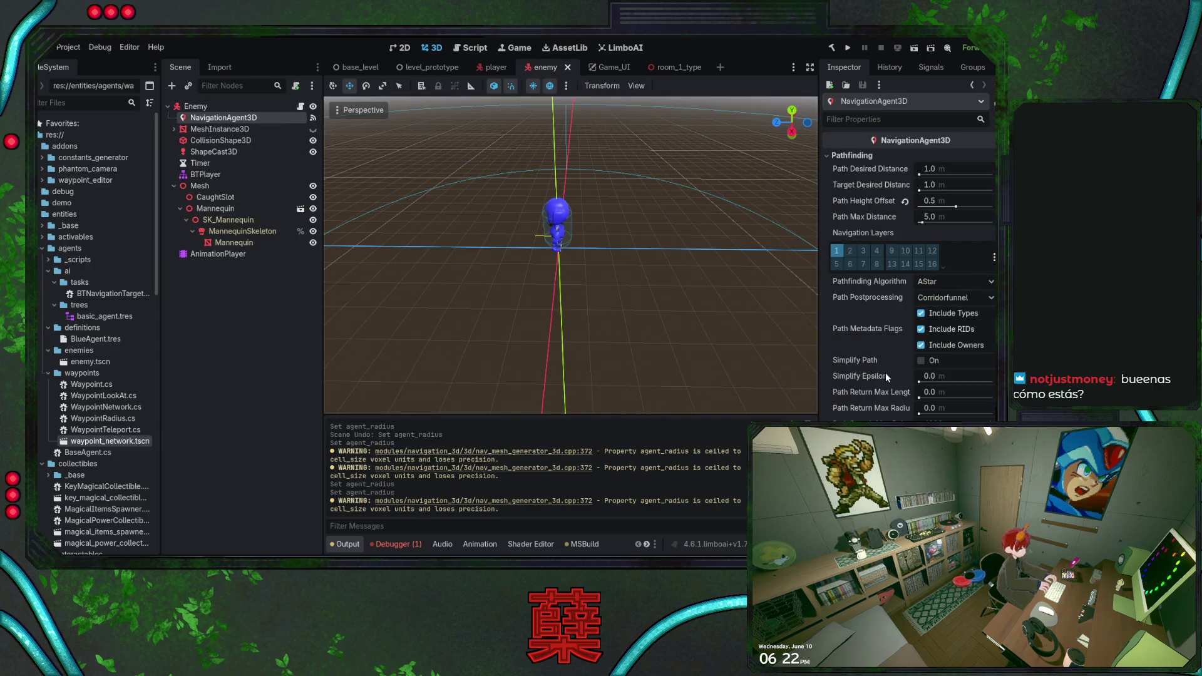
{"action": "scroll", "coordinate": [869, 346], "scroll_direction": "down", "scroll_amount": 3}
{"action": "scroll", "coordinate": [868, 346], "scroll_direction": "down", "scroll_amount": 5}
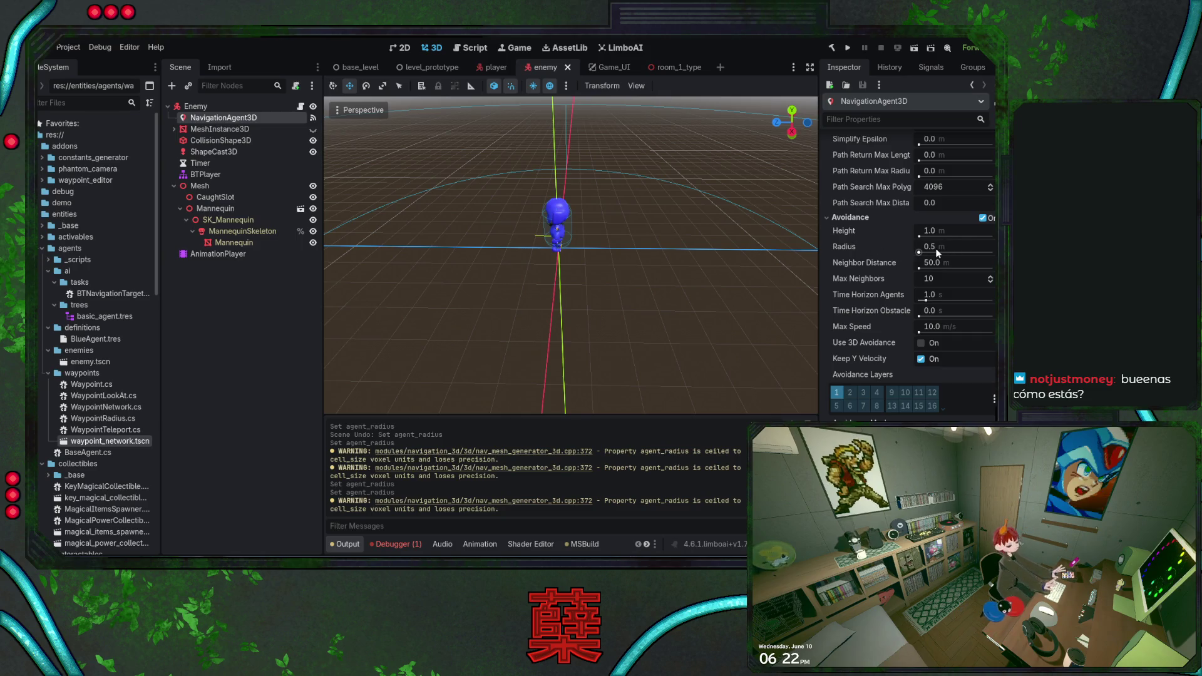
{"action": "left_click", "coordinate": [936, 246]}
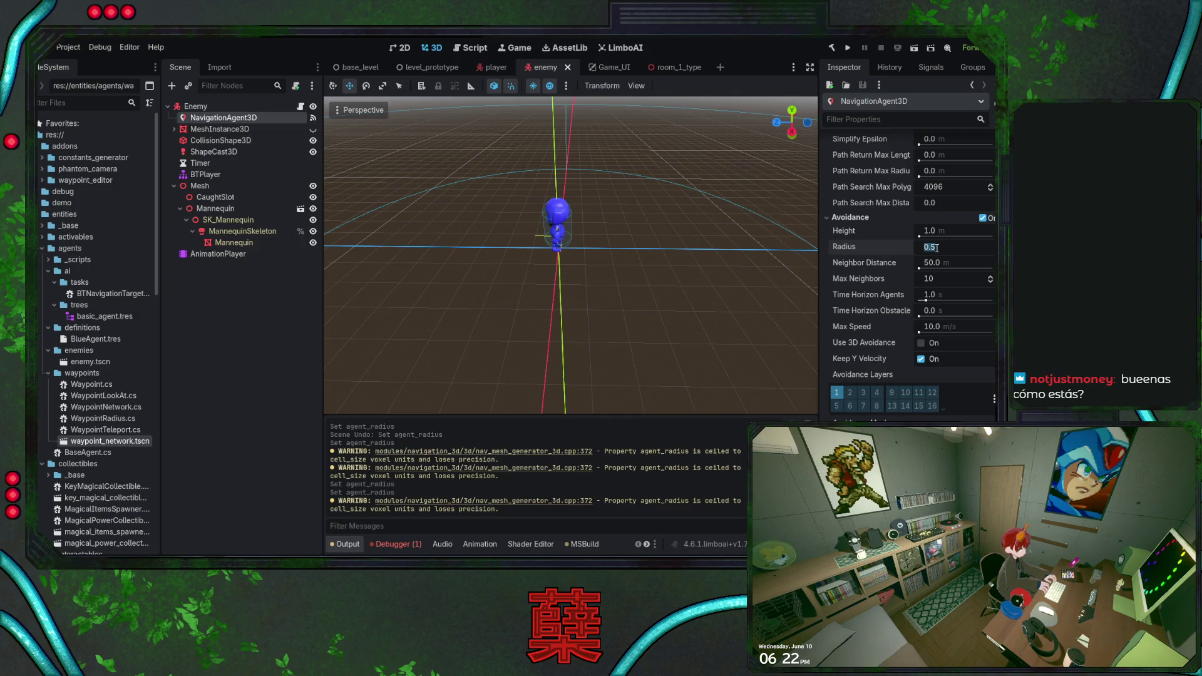
{"action": "type", "text": "0.8"}
{"action": "key", "text": "Return"}
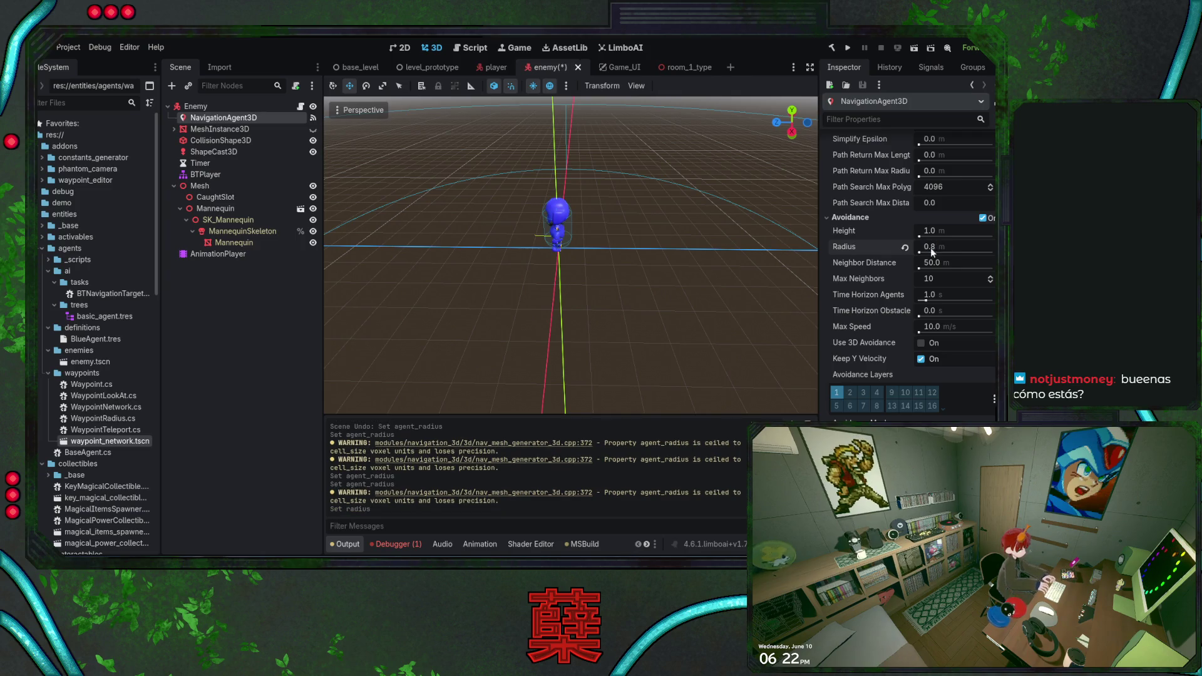
{"action": "key", "text": "ctrl+s"}
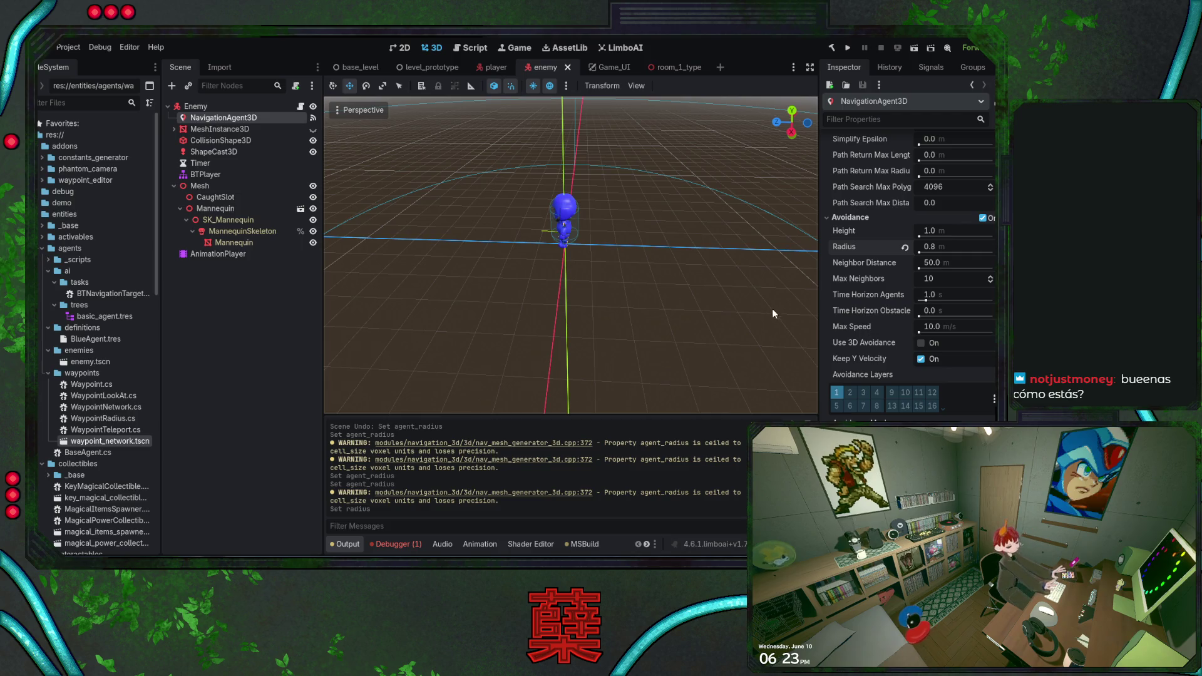
{"action": "scroll", "coordinate": [885, 339], "scroll_direction": "up", "scroll_amount": 5}
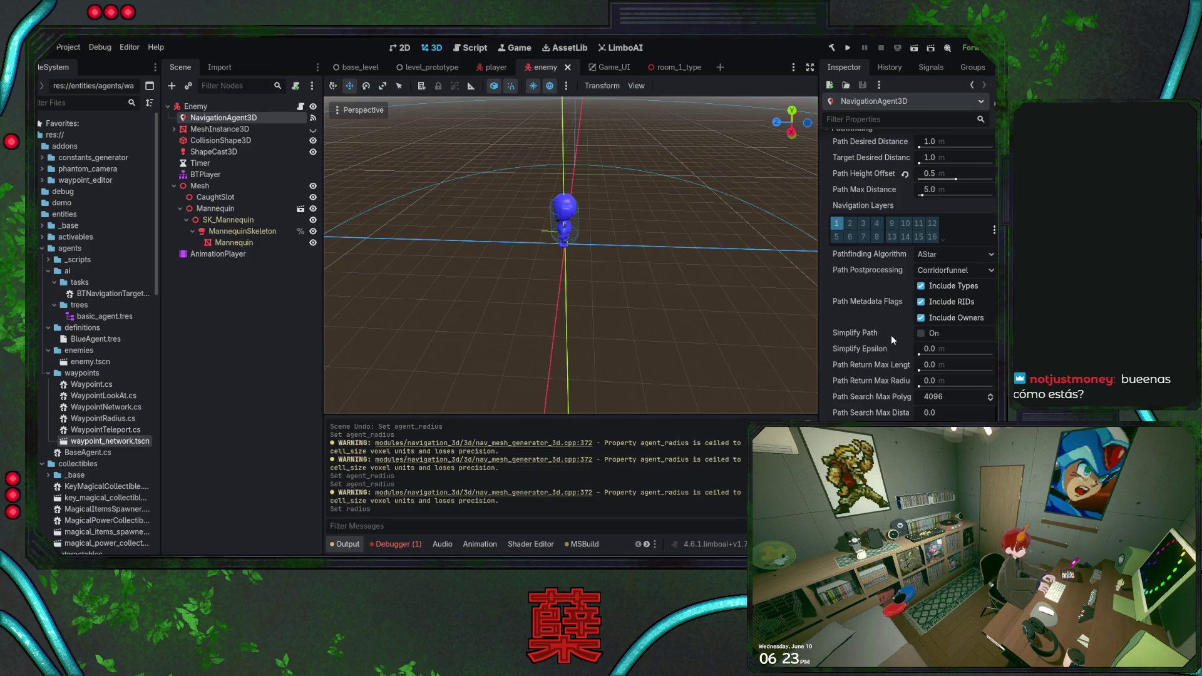
{"action": "scroll", "coordinate": [892, 339], "scroll_direction": "up", "scroll_amount": 1}
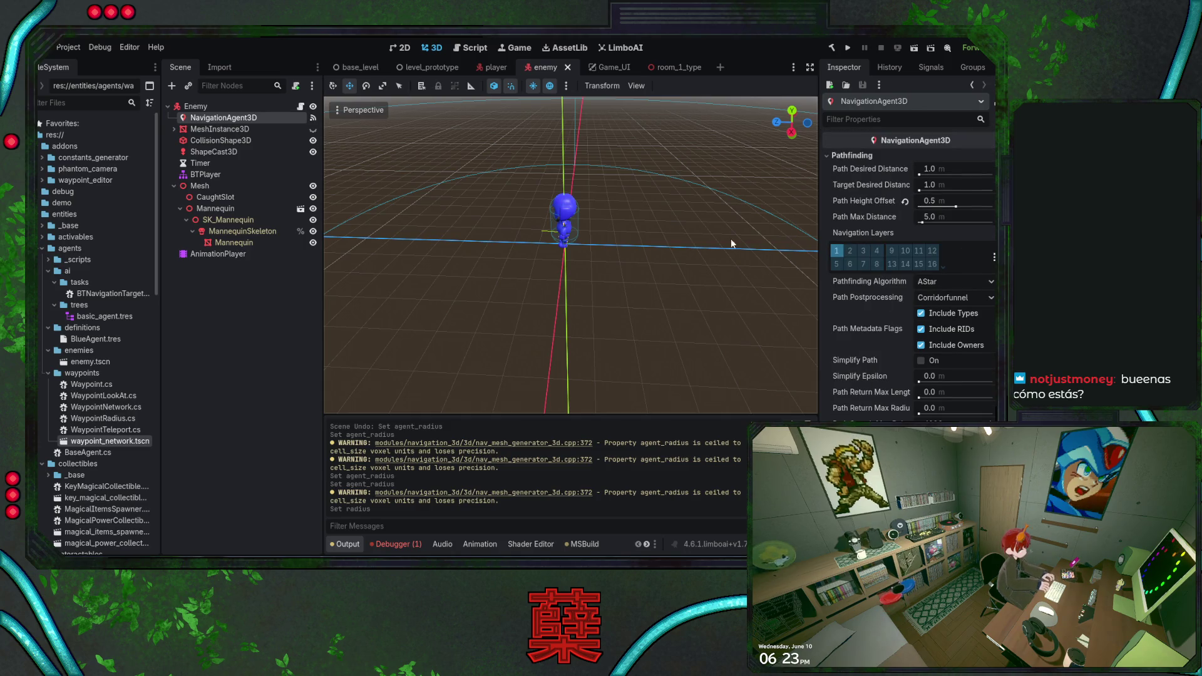
{"action": "left_click_drag", "start_coordinate": [661, 283], "coordinate": [659, 275]}
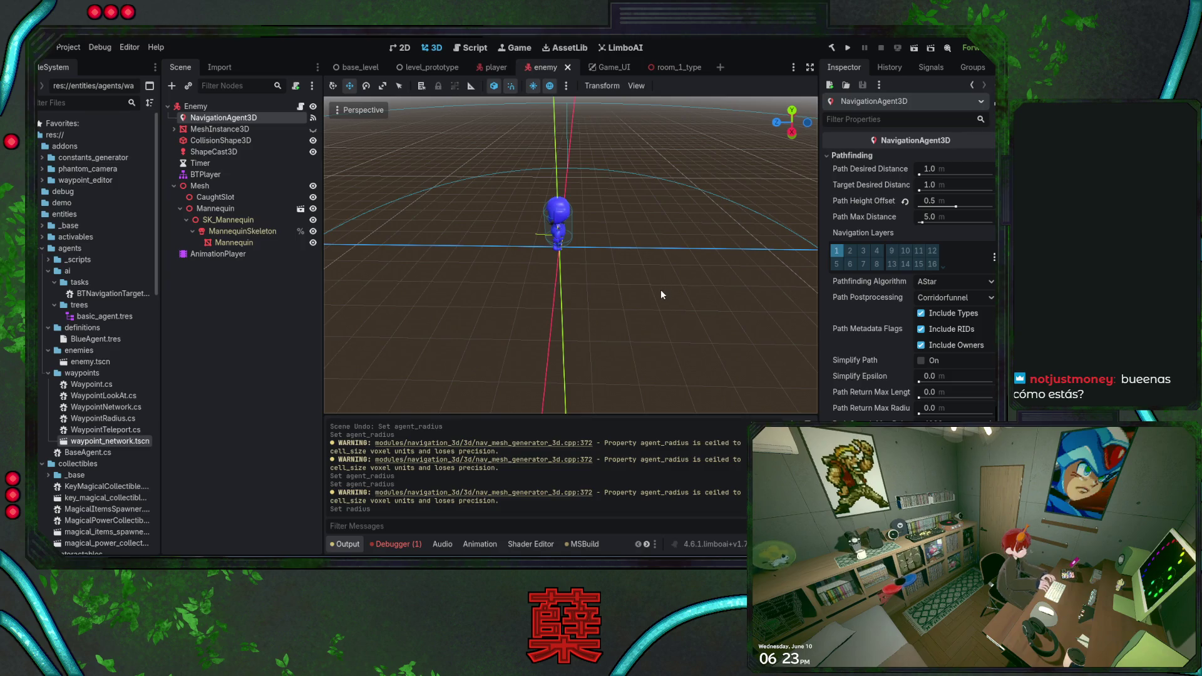
{"action": "scroll", "coordinate": [854, 339], "scroll_direction": "down", "scroll_amount": 2}
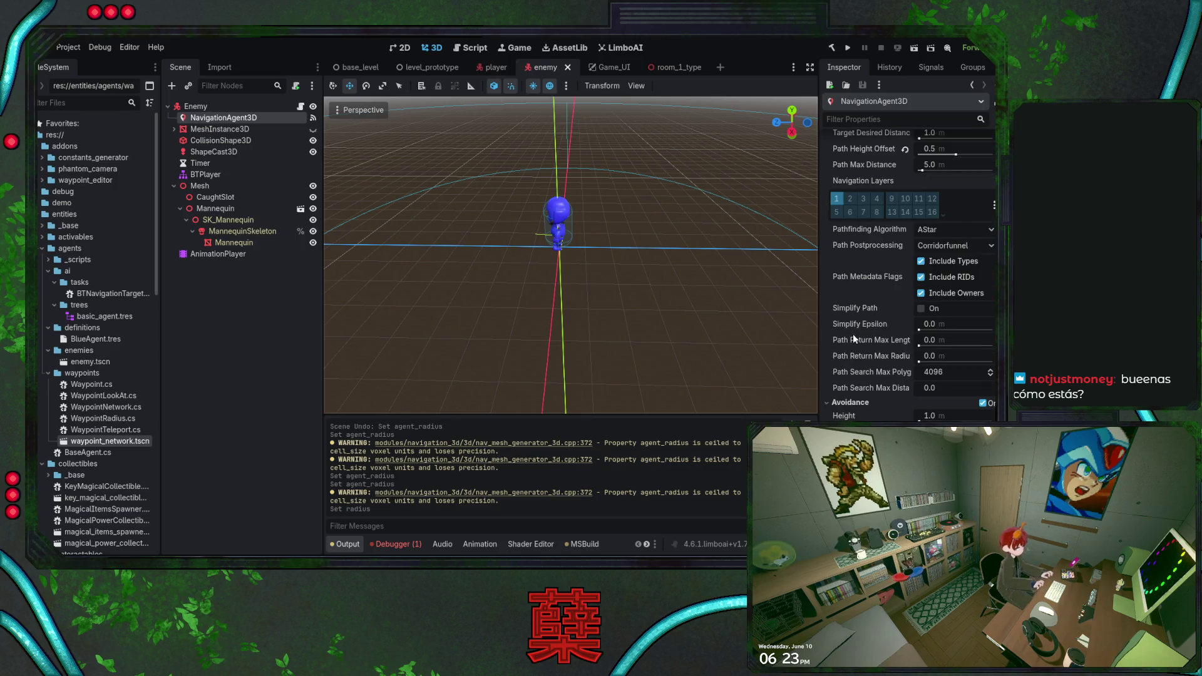
{"action": "scroll", "coordinate": [852, 338], "scroll_direction": "down", "scroll_amount": 2}
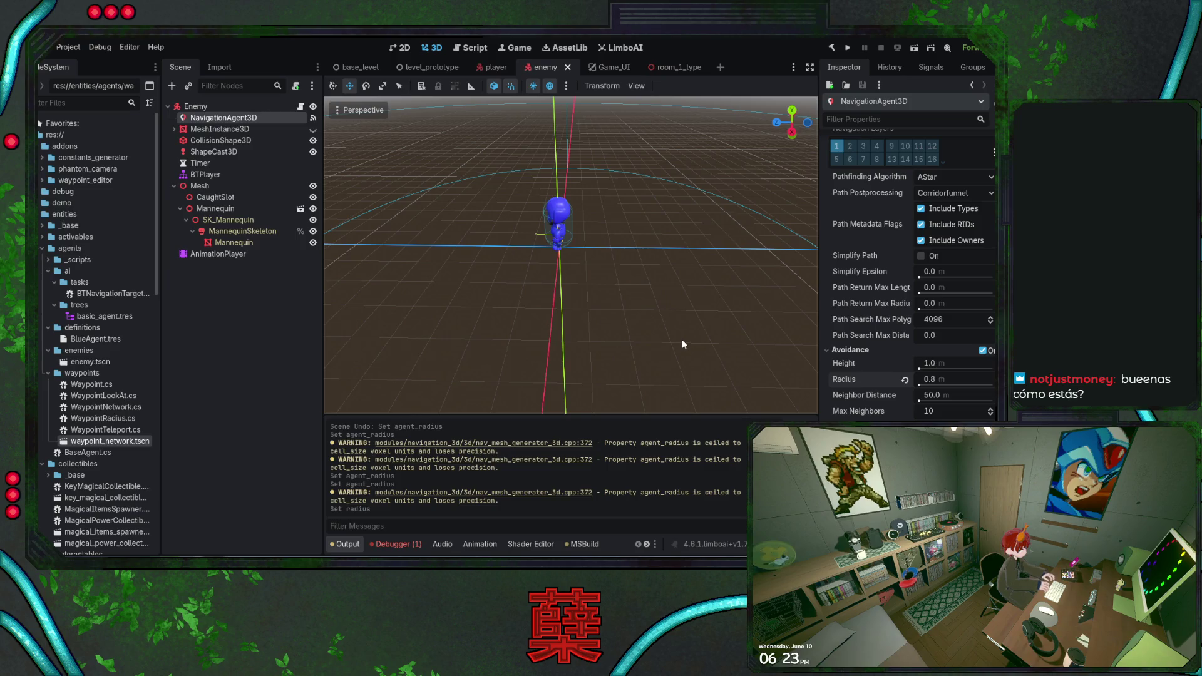
{"action": "left_click", "coordinate": [840, 350]}
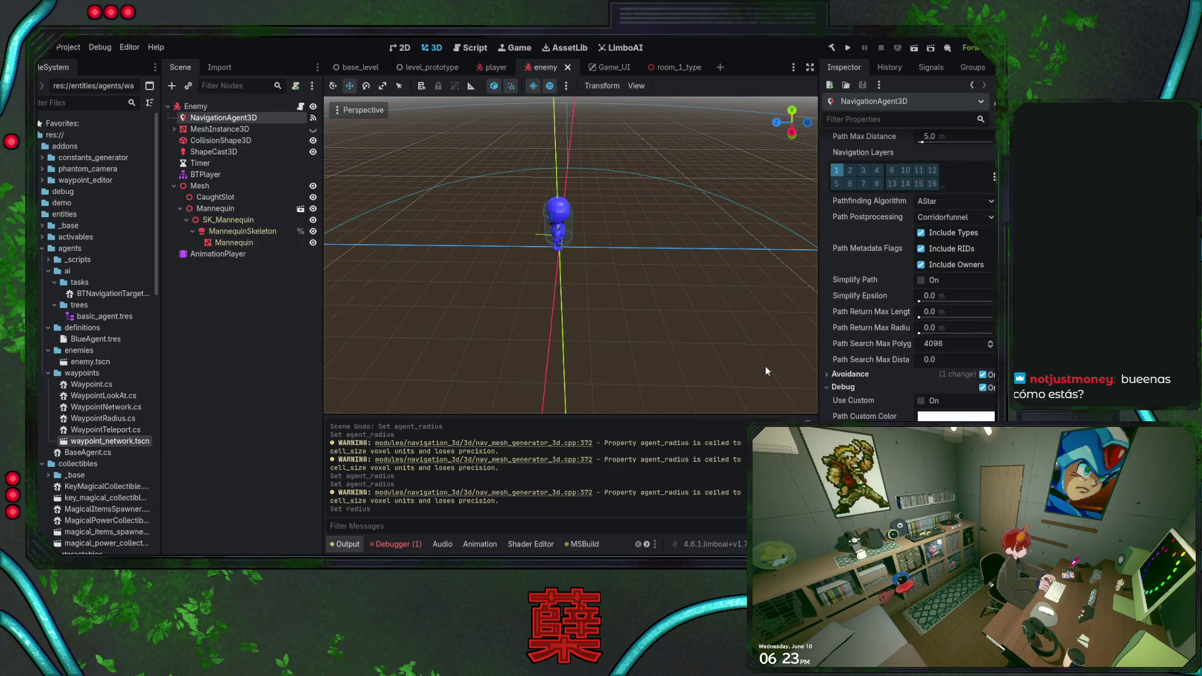
{"action": "scroll", "coordinate": [868, 361], "scroll_direction": "up", "scroll_amount": 3}
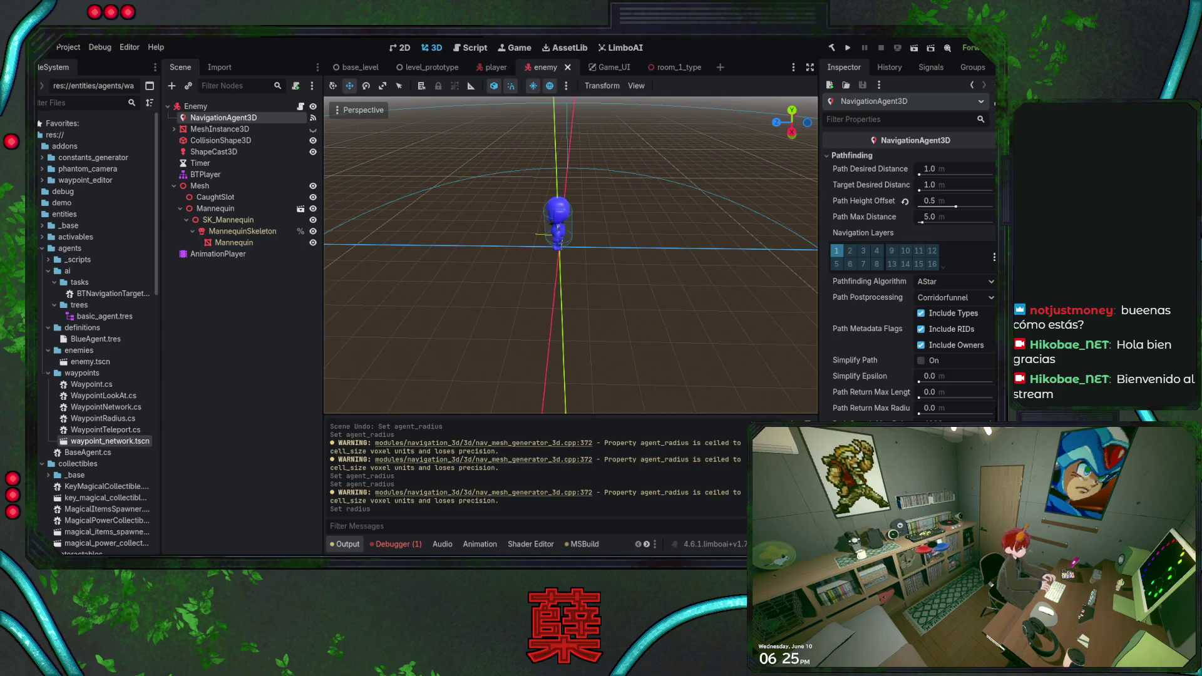
In BaseAgent.cs, locate the _speed field and its usage in InitializeAgent.
{"action": "key", "text": "alt+Tab"}
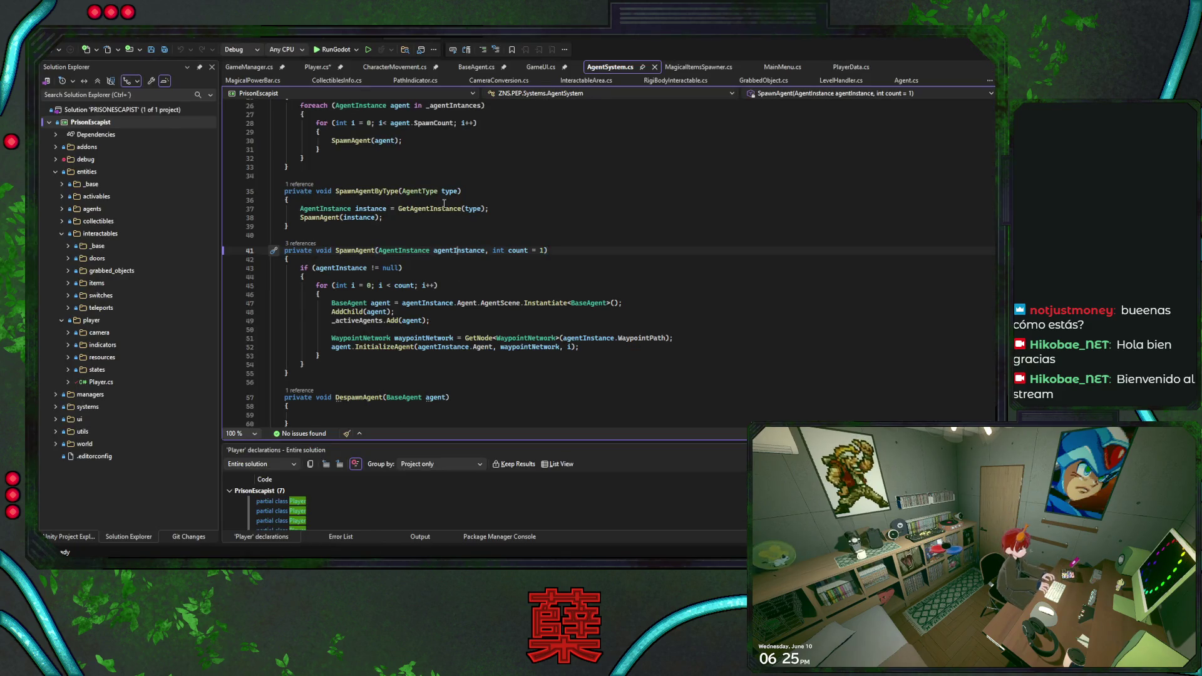
{"action": "scroll", "coordinate": [531, 226], "scroll_direction": "up", "scroll_amount": 9}
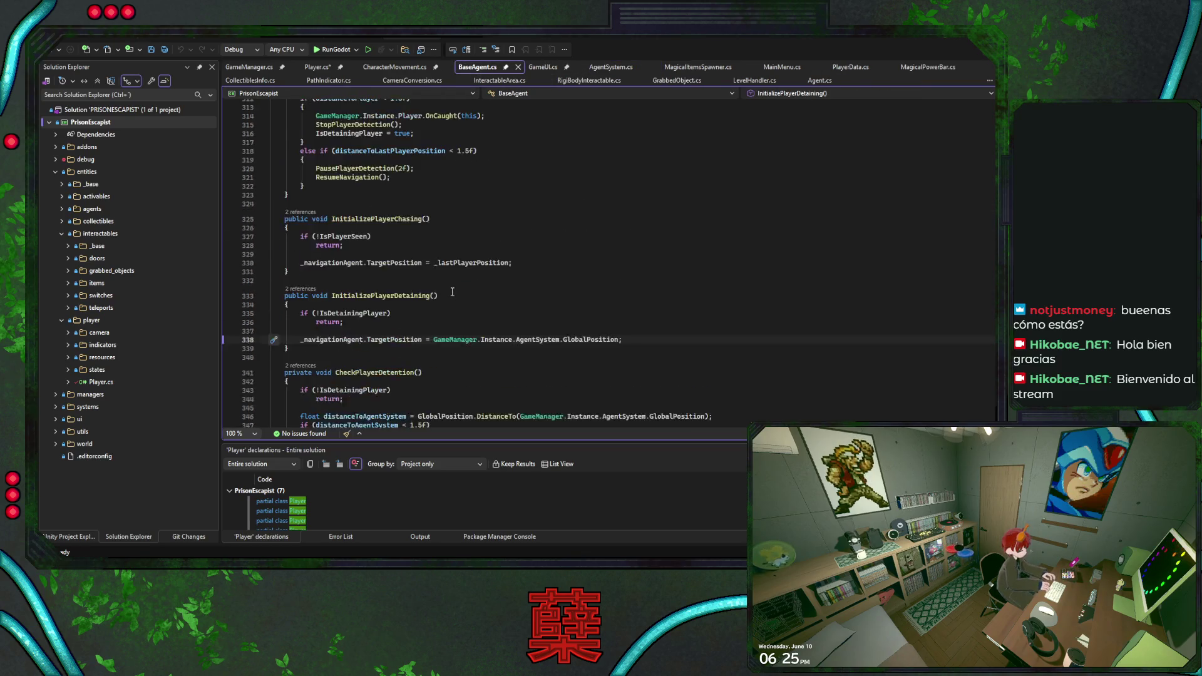
{"action": "left_click", "coordinate": [531, 226]}
{"action": "key", "text": "ctrl+f"}
{"action": "type", "text": "spe"}
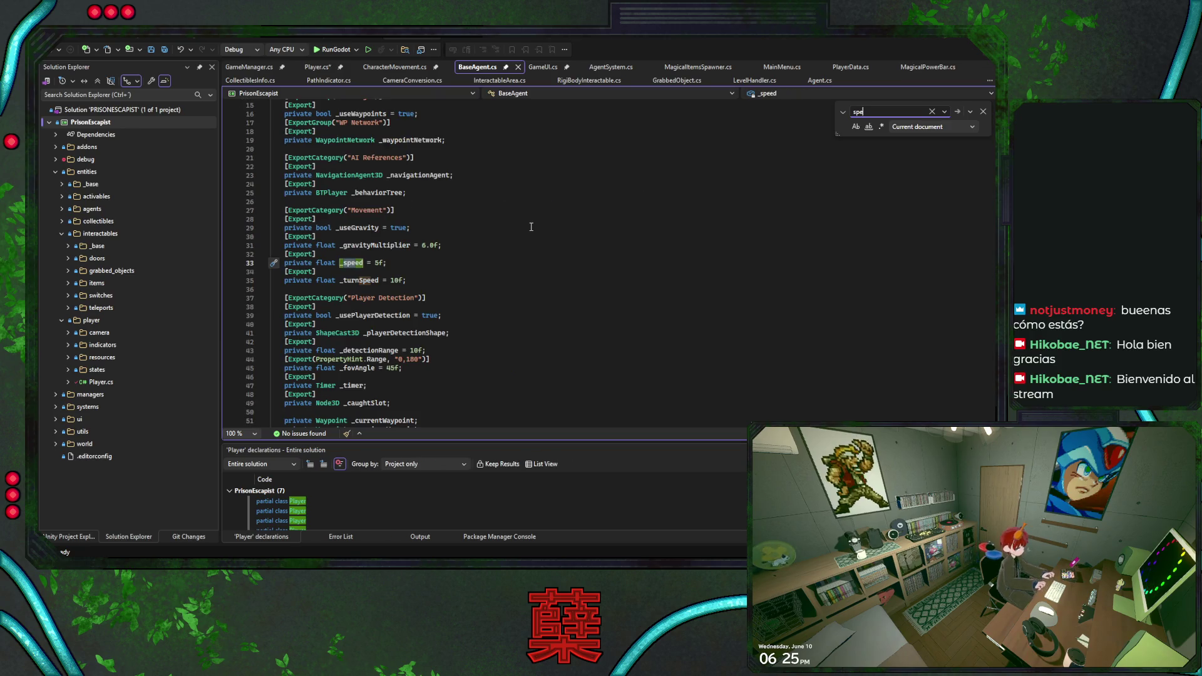
{"action": "key", "text": "Return"}
{"action": "double_click", "coordinate": [353, 263]}
{"action": "key", "text": "ctrl+f"}
{"action": "key", "text": "Return"}
{"action": "key", "text": "Return"}
{"action": "key", "text": "Return"}
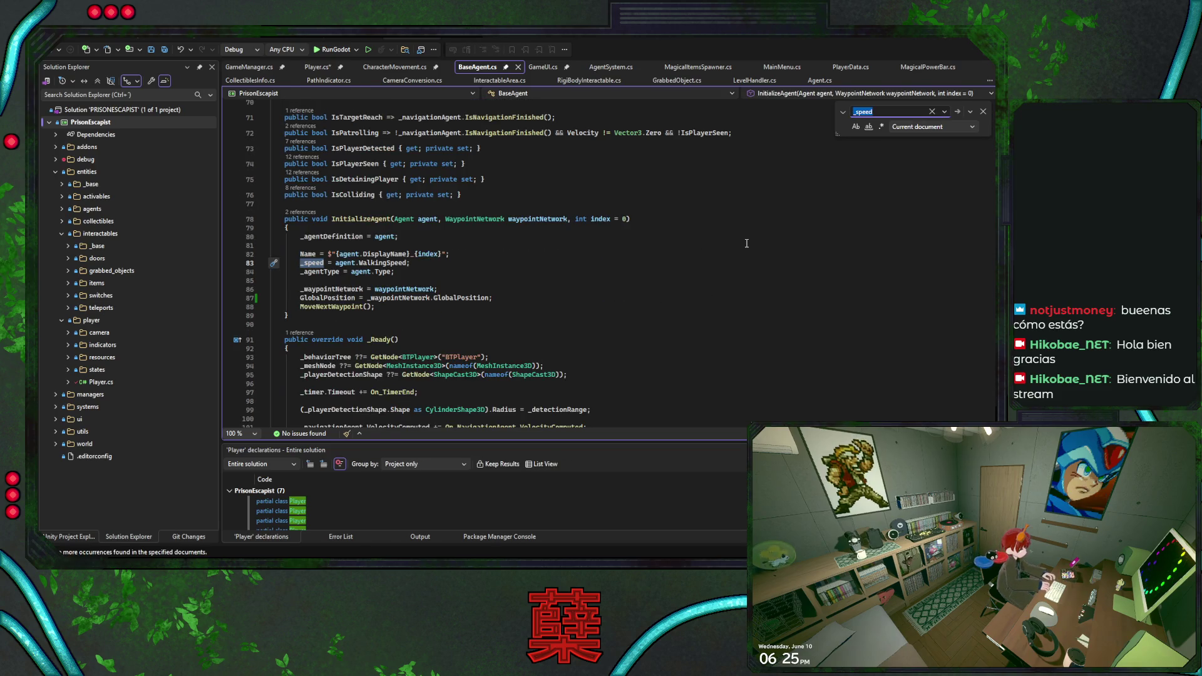
{"action": "left_click", "coordinate": [441, 267]}
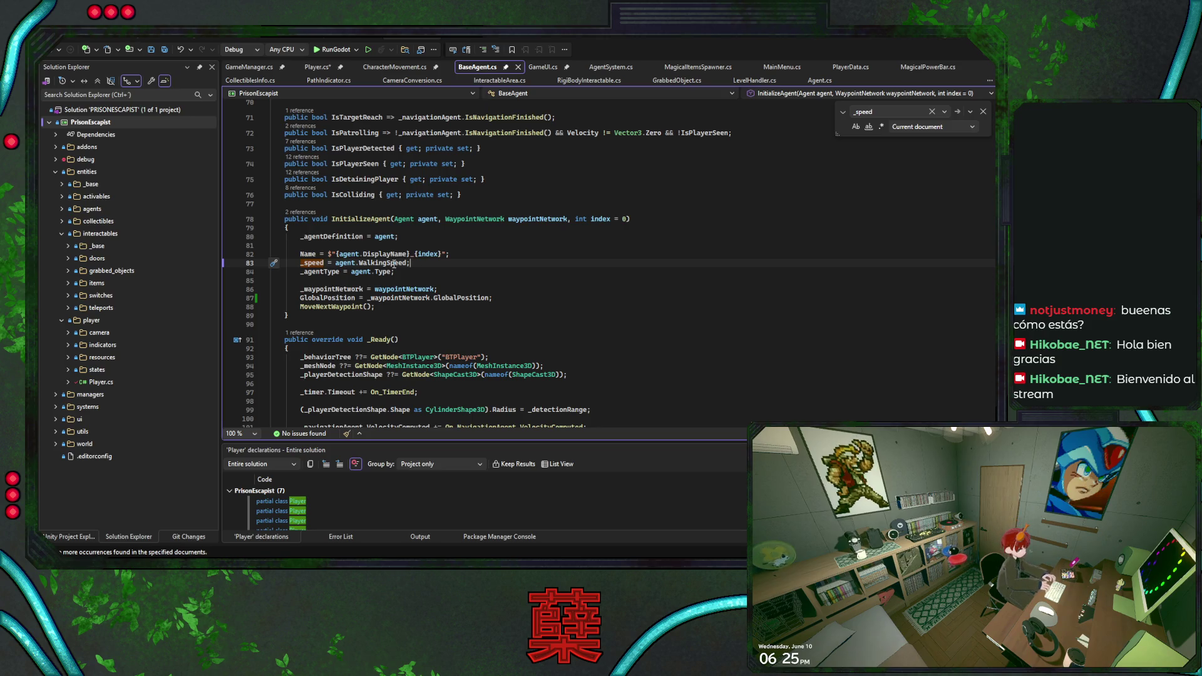
{"action": "key", "text": "F3"}
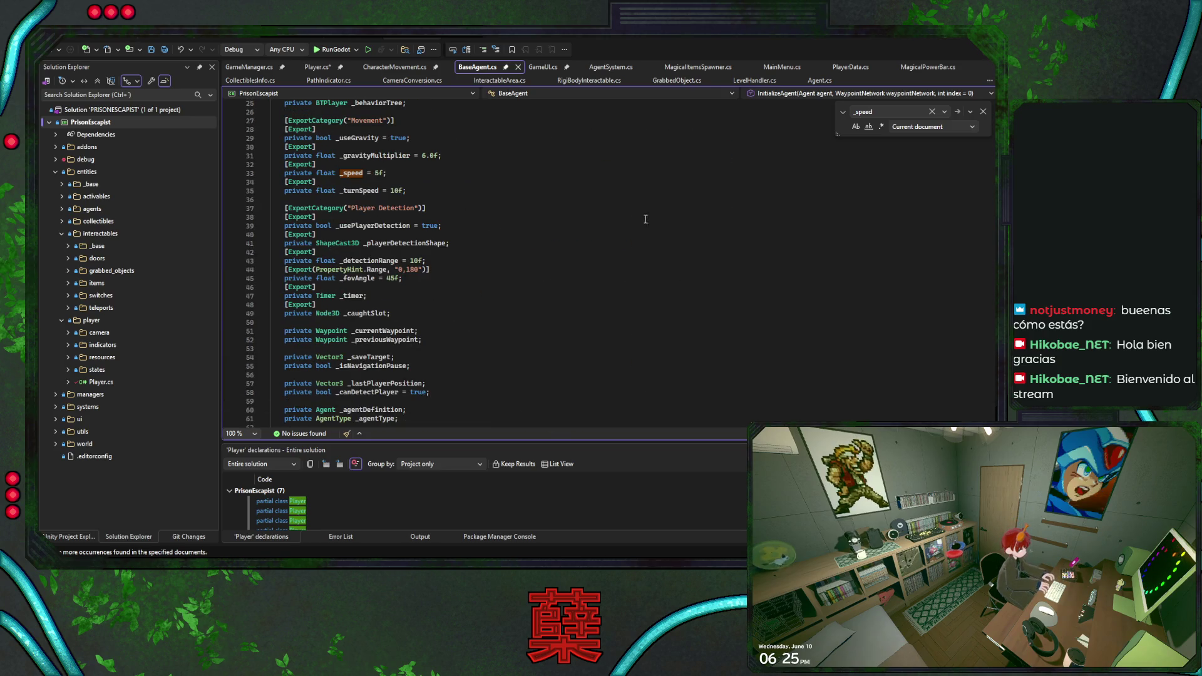
Rename _speed to _walkingSpeed across all 3 references.
{"action": "key", "text": "ctrl+r"}
{"action": "key", "text": "ctrl+r"}
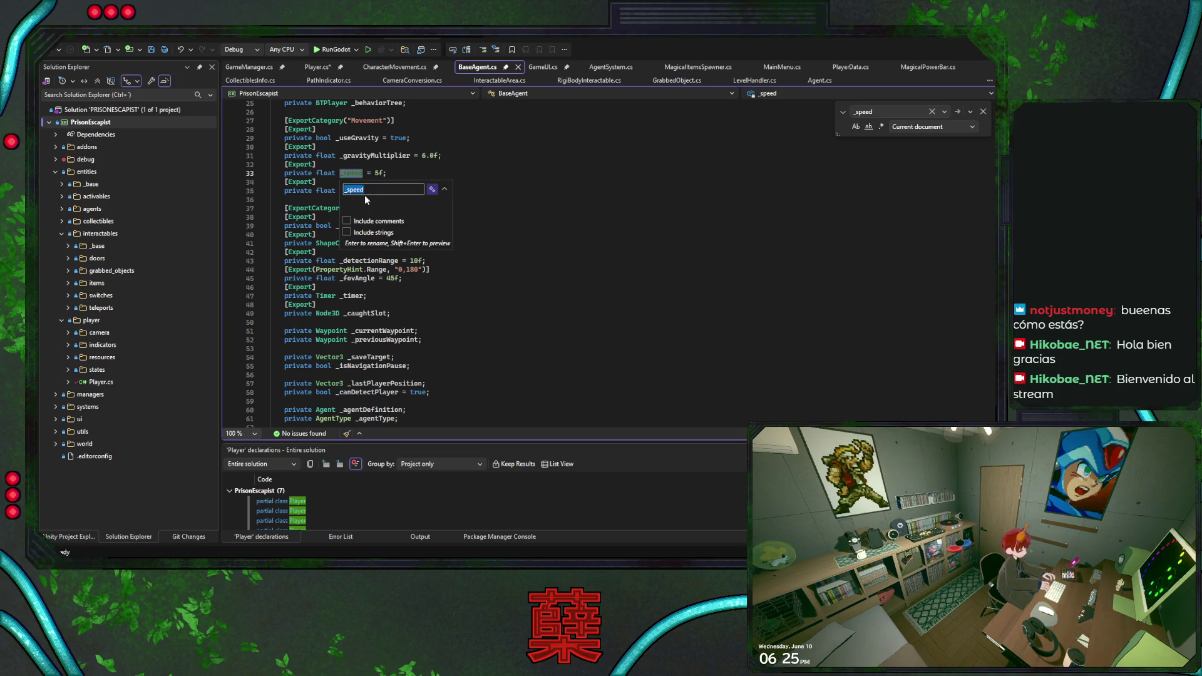
{"action": "type", "text": "walk"}
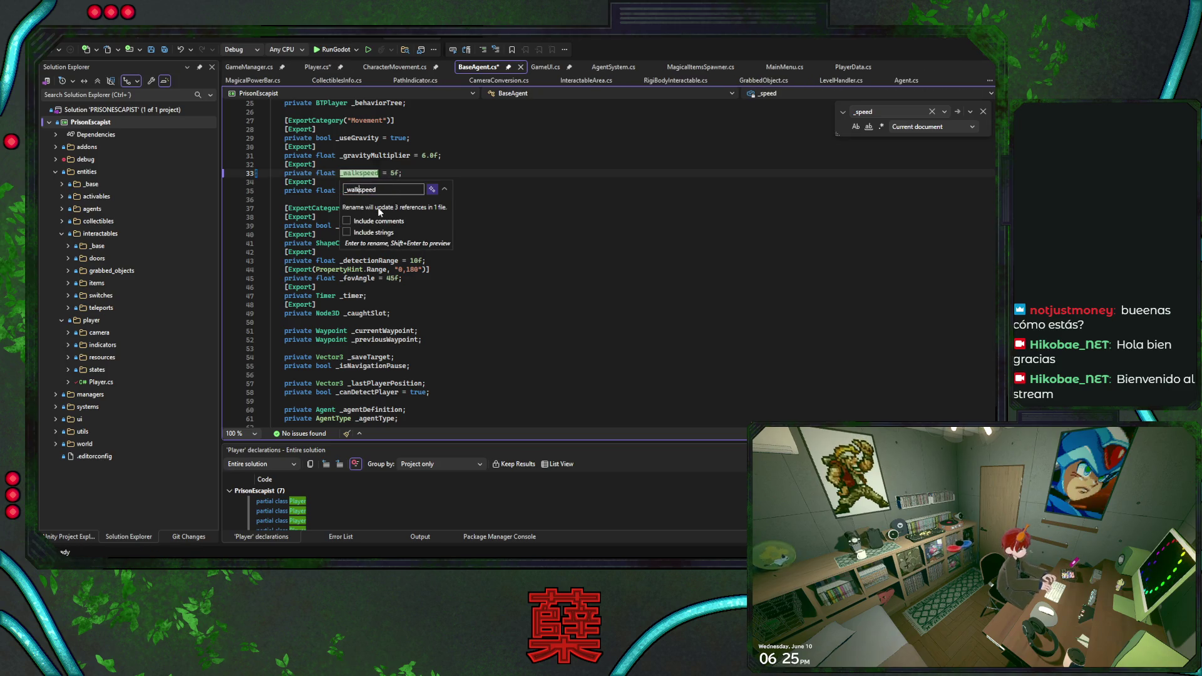
{"action": "key", "text": "BackSpace"}
{"action": "key", "text": "BackSpace"}
{"action": "key", "text": "BackSpace"}
{"action": "type", "text": "Speed"}
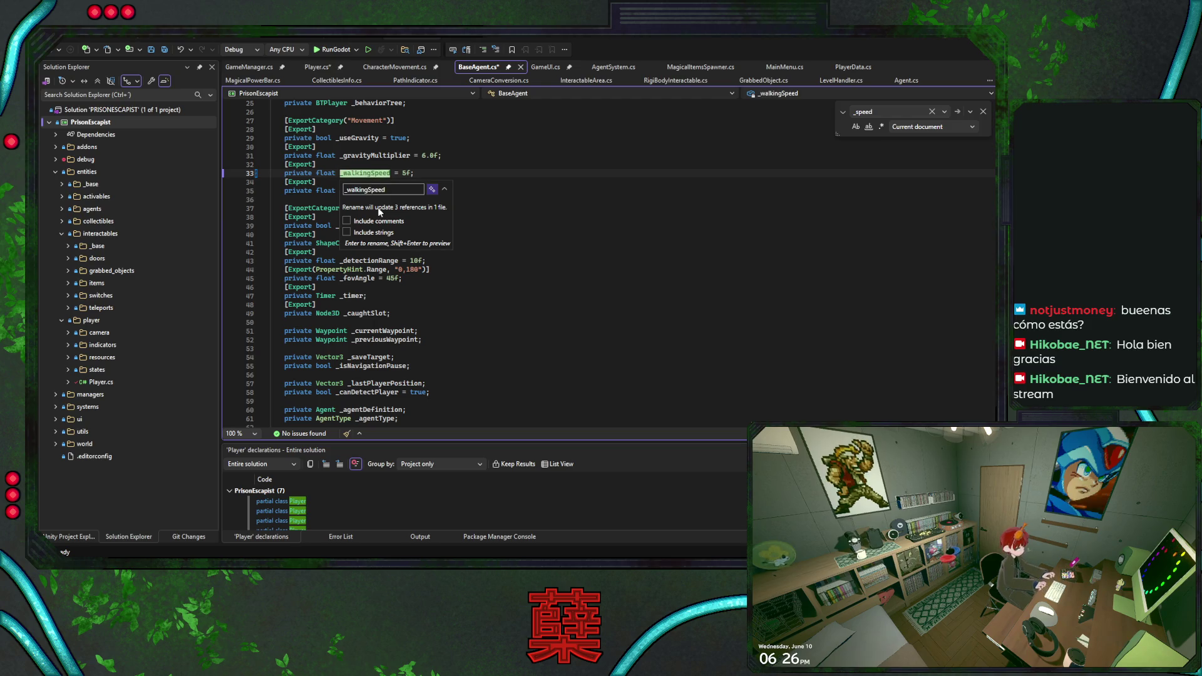
{"action": "key", "text": "Return"}
Duplicate the exported field as _runningSpeed with a value of 15f.
{"action": "key", "text": "shift+Up"}
{"action": "key", "text": "ctrl+d"}
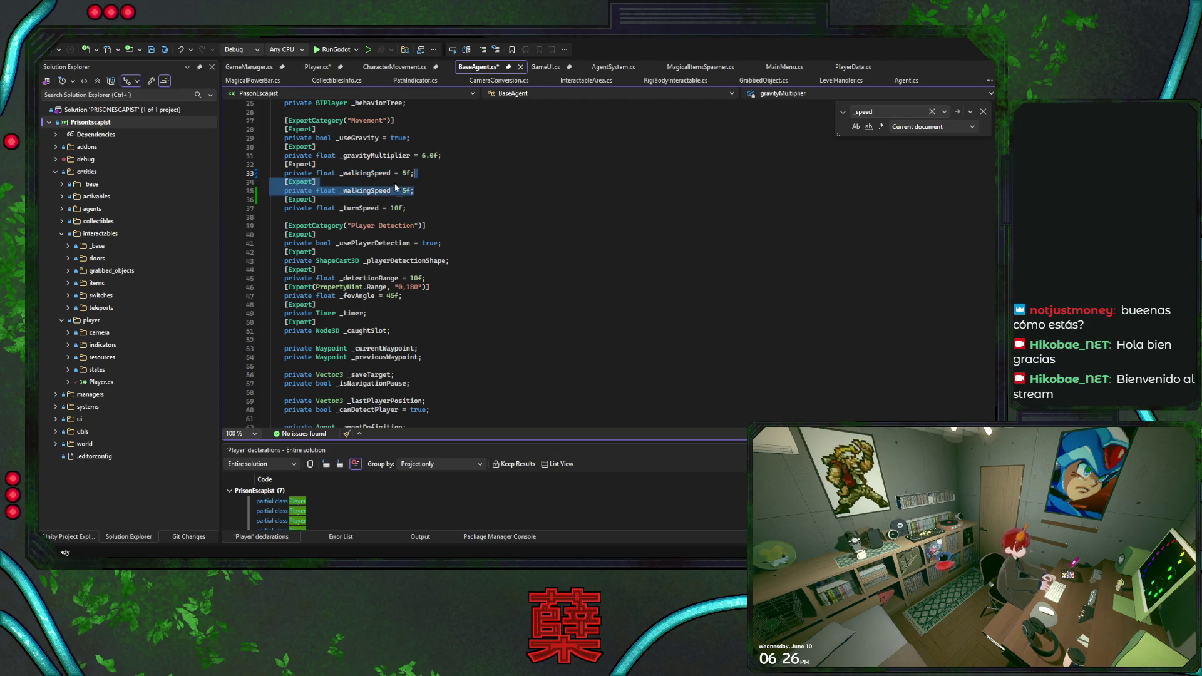
{"action": "double_click", "coordinate": [381, 191]}
{"action": "type", "text": "_runningSpeed"}
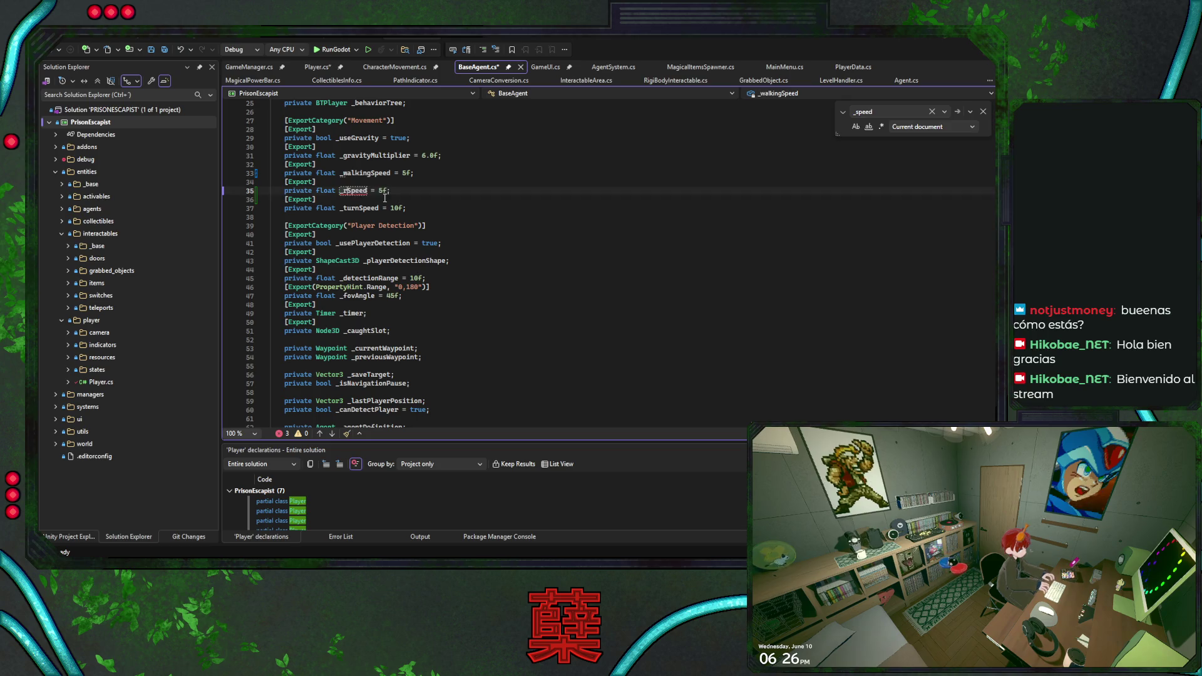
{"action": "key", "text": "Right"}
{"action": "key", "text": "Right"}
{"action": "key", "text": "Right"}
{"action": "key", "text": "Delete"}
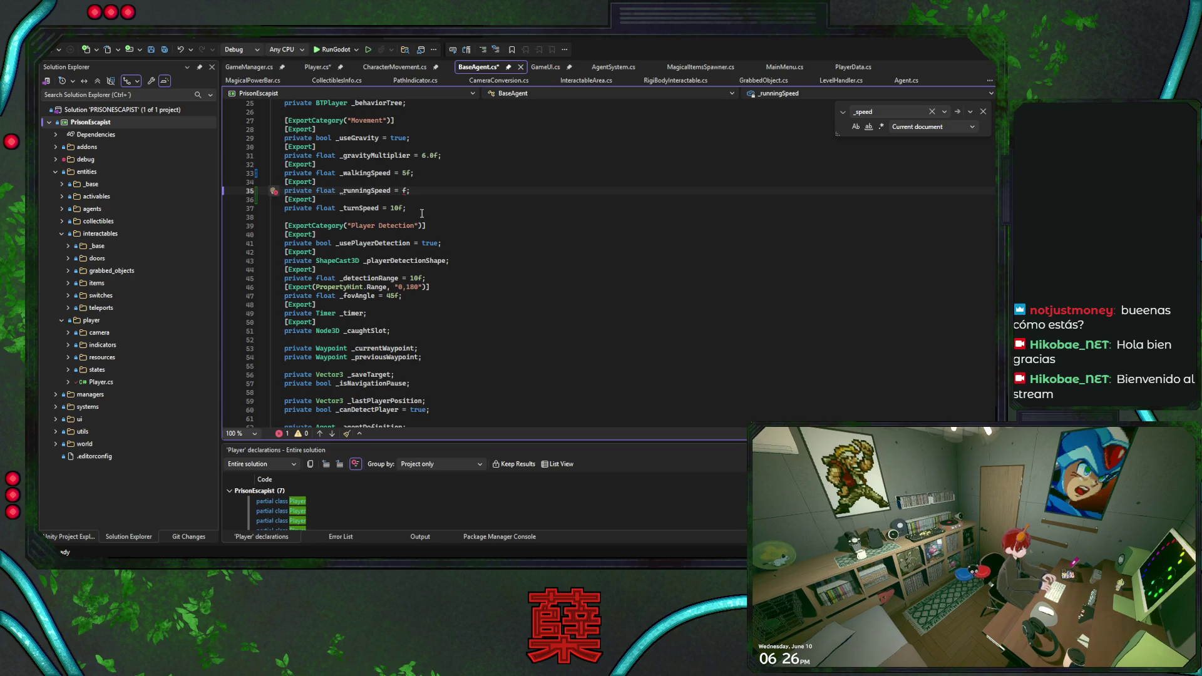
{"action": "type", "text": "15"}
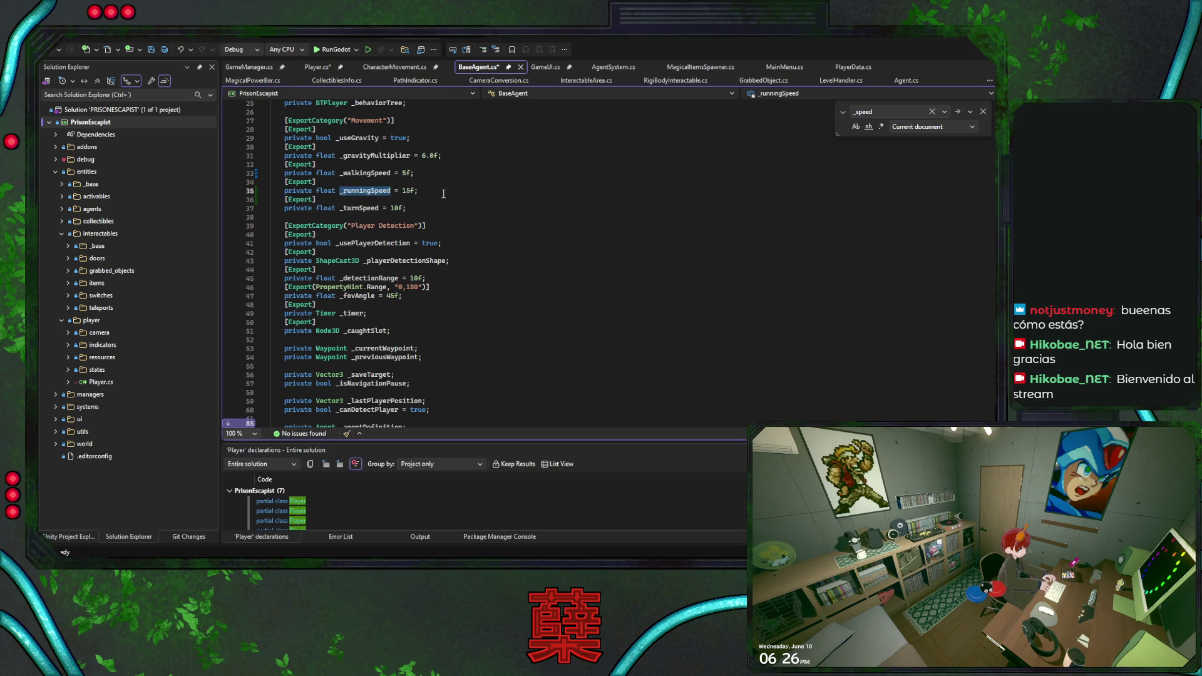
{"action": "key", "text": "Down"}
{"action": "key", "text": "Down"}
Close the search and delete the stray blank line ending ApplyMovement.
{"action": "scroll", "coordinate": [801, 182], "scroll_direction": "down", "scroll_amount": 20}
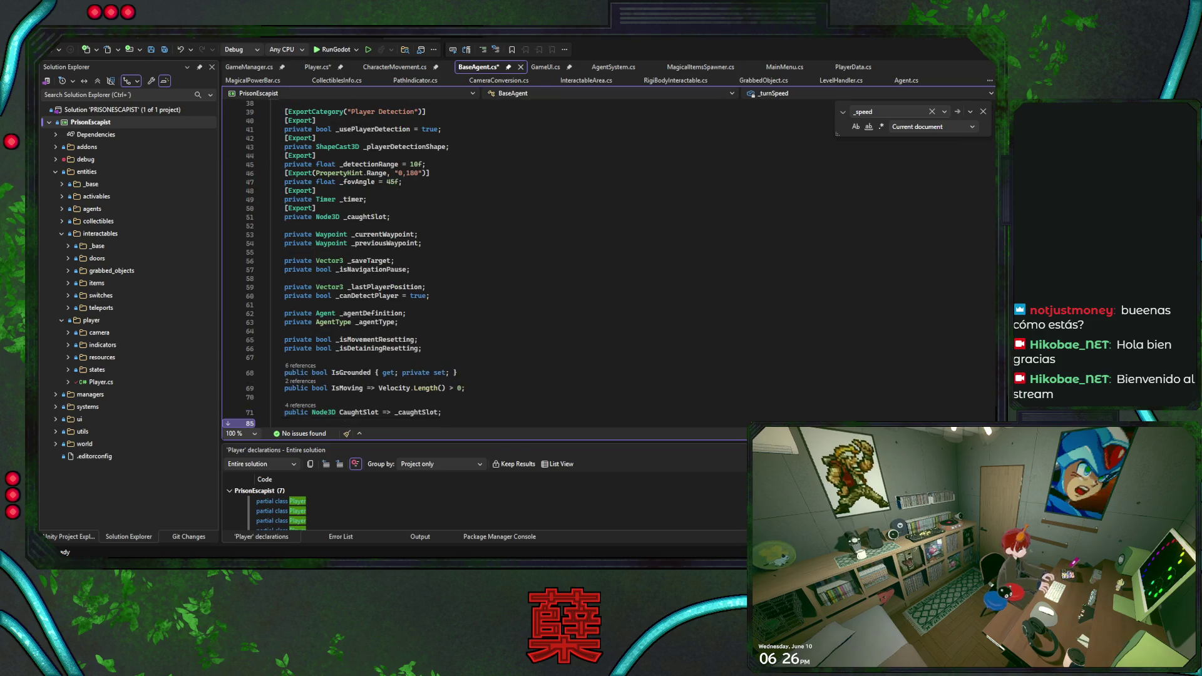
{"action": "key", "text": "Escape"}
{"action": "scroll", "coordinate": [602, 242], "scroll_direction": "up", "scroll_amount": 3}
{"action": "left_click", "coordinate": [602, 242]}
{"action": "scroll", "coordinate": [602, 242], "scroll_direction": "down", "scroll_amount": 2}
{"action": "scroll", "coordinate": [602, 241], "scroll_direction": "down", "scroll_amount": 11}
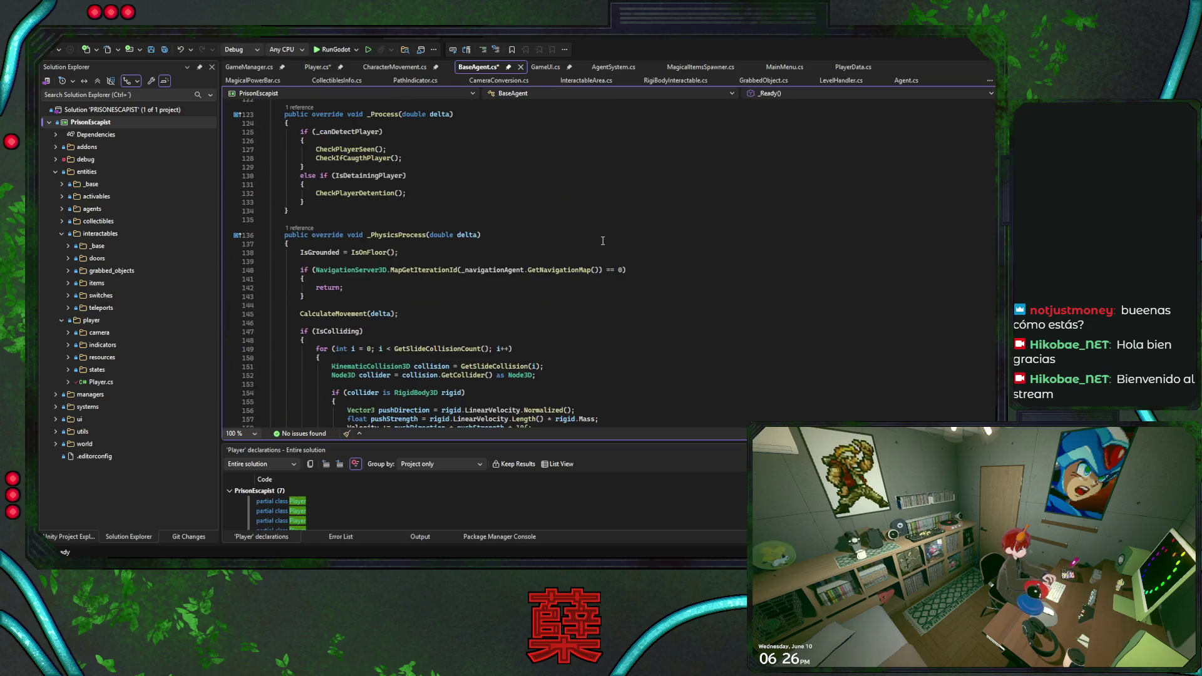
{"action": "scroll", "coordinate": [602, 241], "scroll_direction": "down", "scroll_amount": 15}
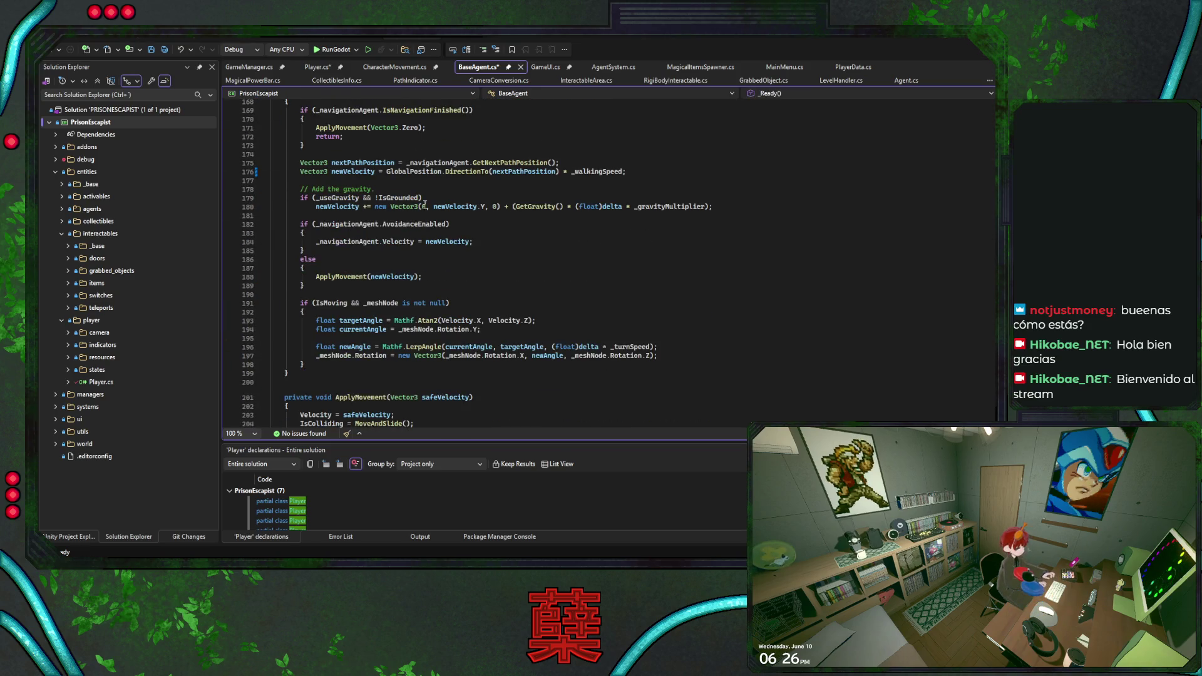
{"action": "scroll", "coordinate": [425, 235], "scroll_direction": "down", "scroll_amount": 7}
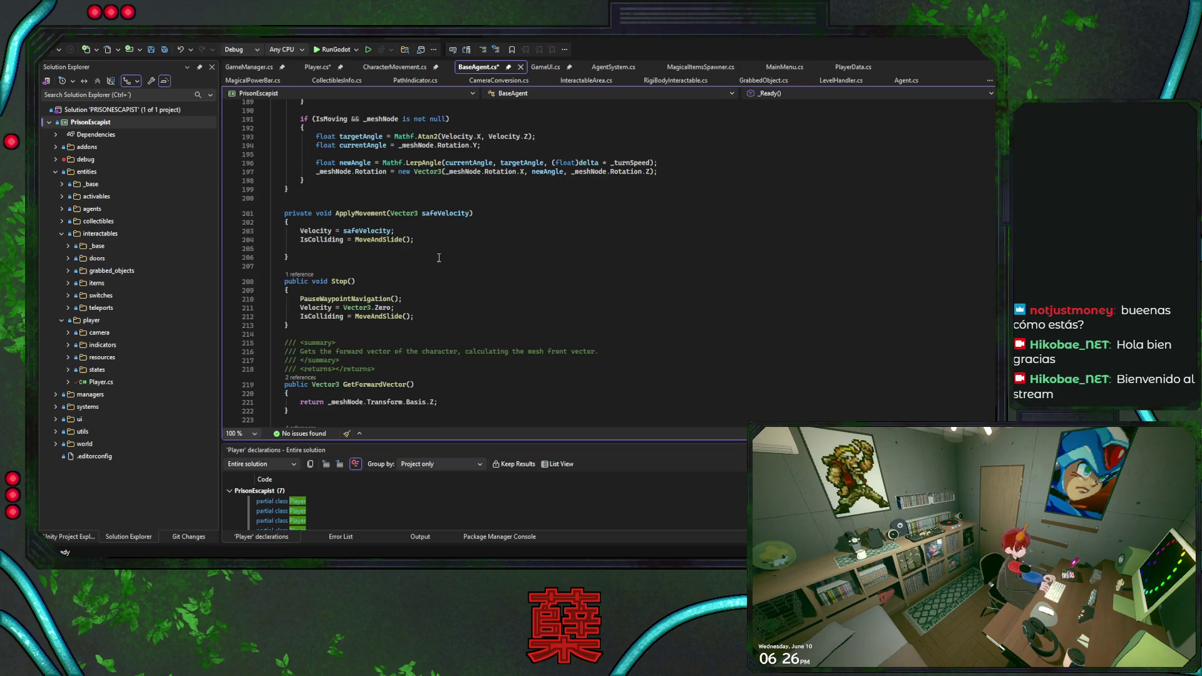
{"action": "left_click", "coordinate": [449, 247]}
{"action": "key", "text": "Delete"}
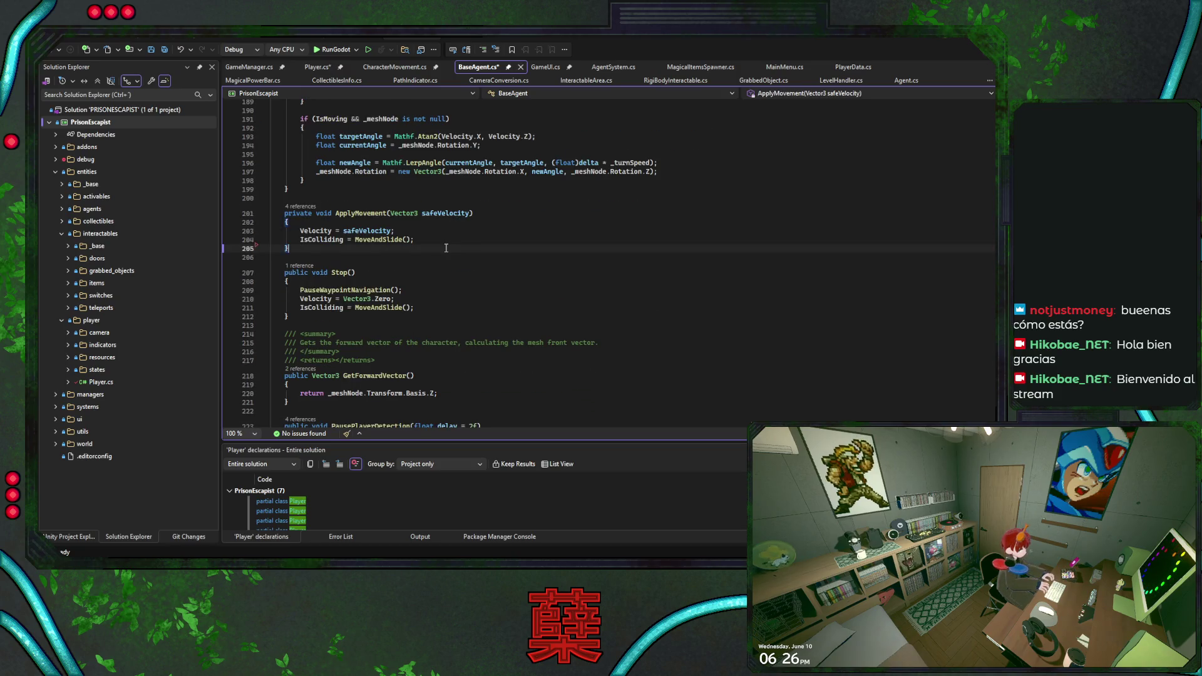
Review the rest of BaseAgent.cs, checking TargetPosition uses and the StopMovement method.
{"action": "scroll", "coordinate": [432, 247], "scroll_direction": "down", "scroll_amount": 4}
{"action": "scroll", "coordinate": [433, 248], "scroll_direction": "down", "scroll_amount": 3}
{"action": "scroll", "coordinate": [518, 268], "scroll_direction": "down", "scroll_amount": 3}
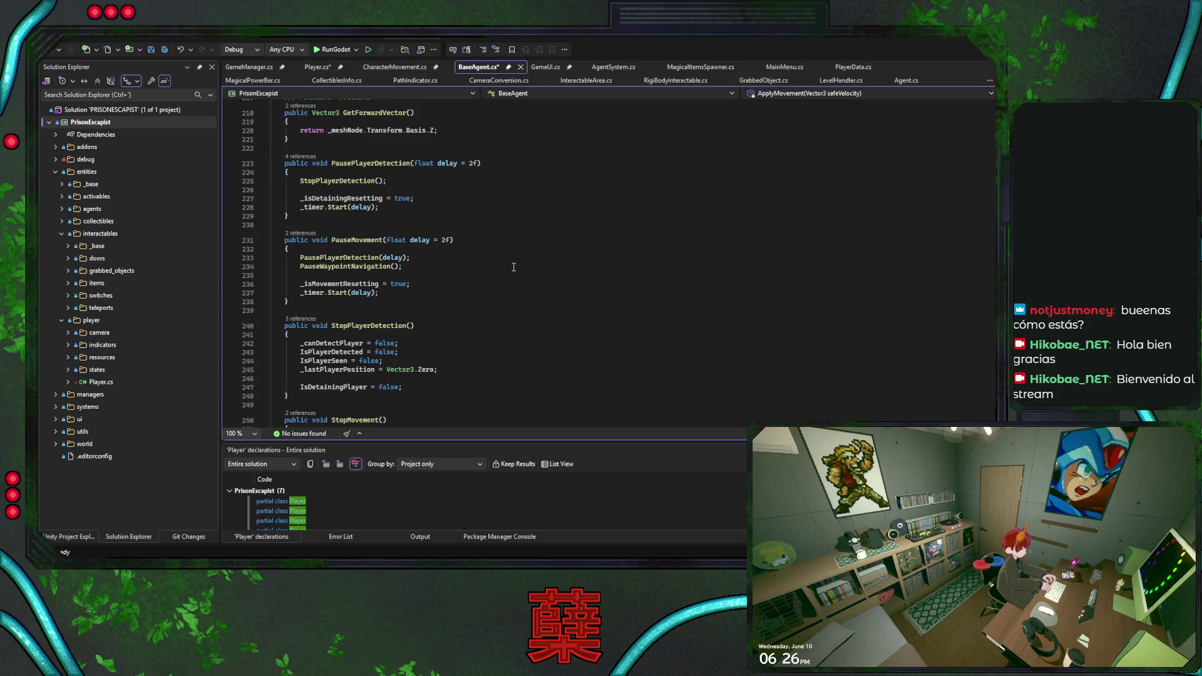
{"action": "scroll", "coordinate": [511, 269], "scroll_direction": "down", "scroll_amount": 3}
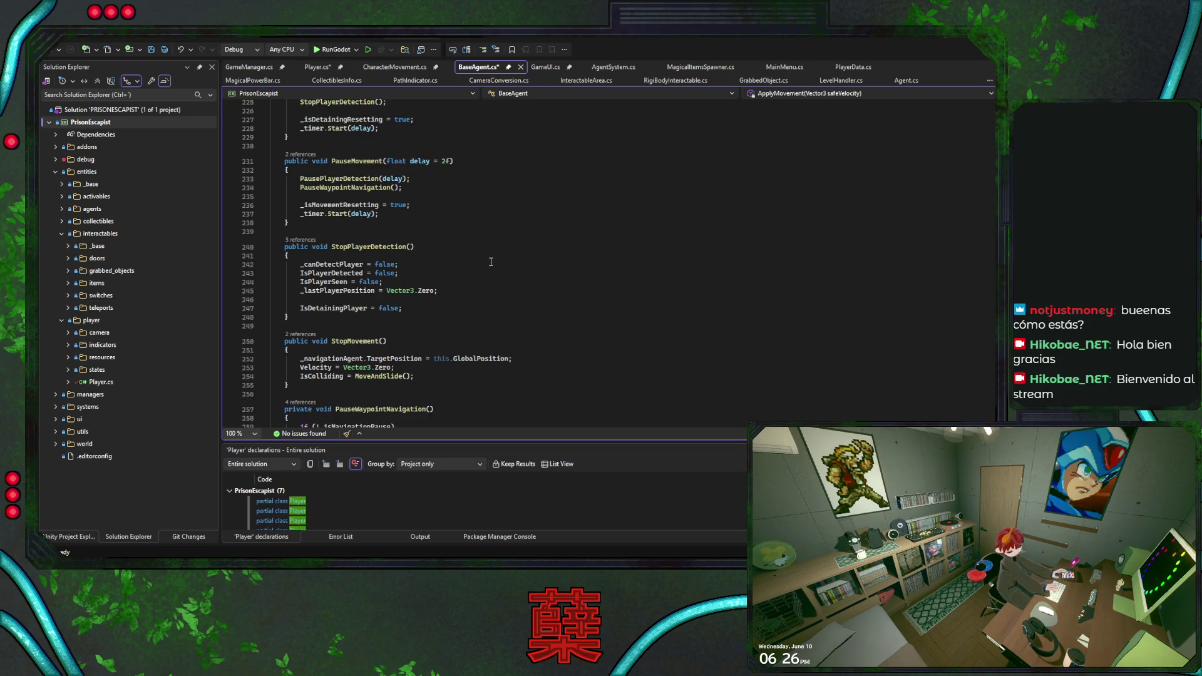
{"action": "scroll", "coordinate": [488, 262], "scroll_direction": "down", "scroll_amount": 2}
{"action": "left_click", "coordinate": [395, 305]}
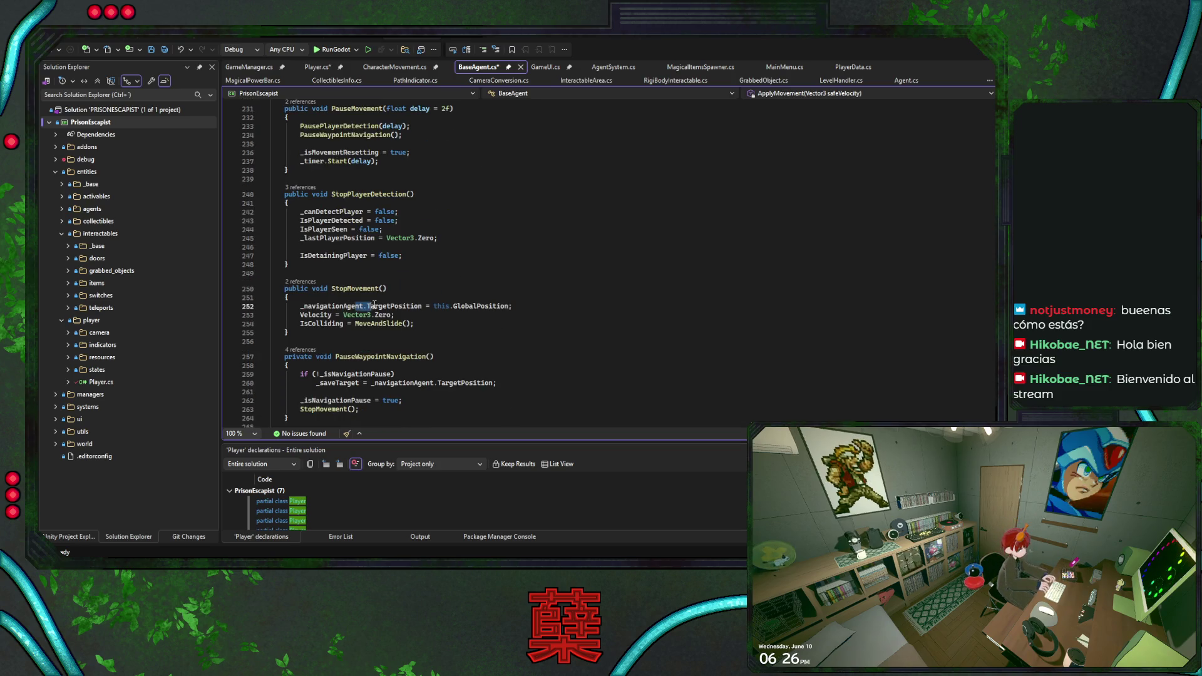
{"action": "left_click", "coordinate": [571, 293]}
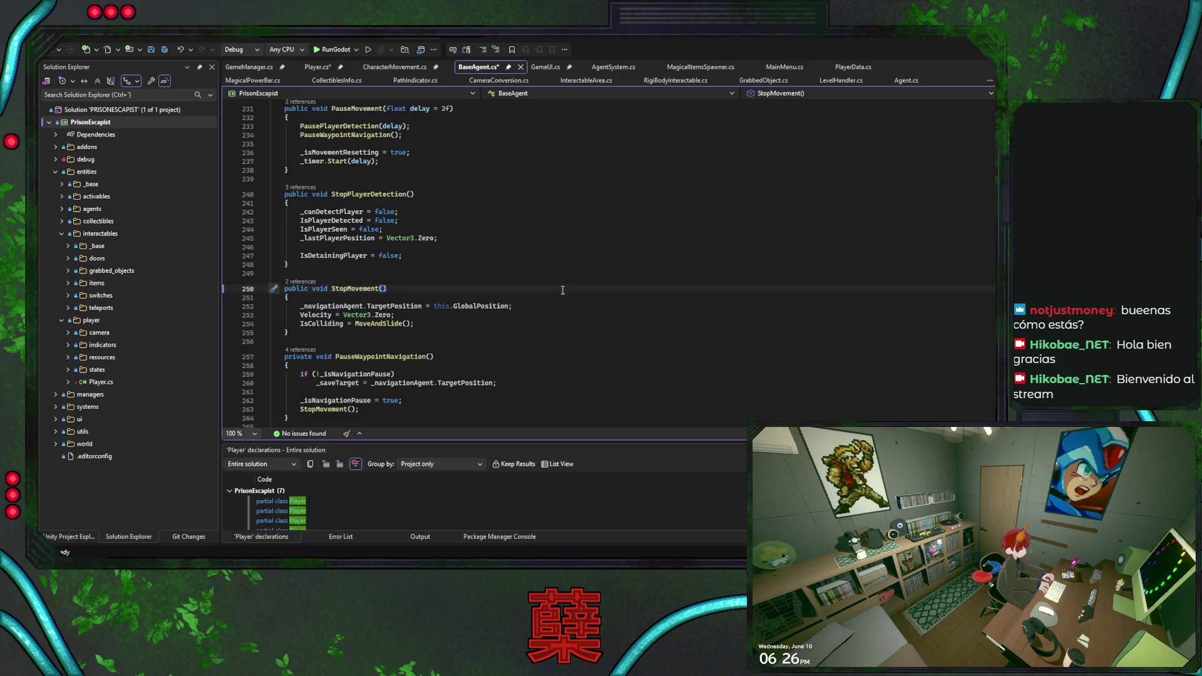
{"action": "scroll", "coordinate": [562, 289], "scroll_direction": "down", "scroll_amount": 10}
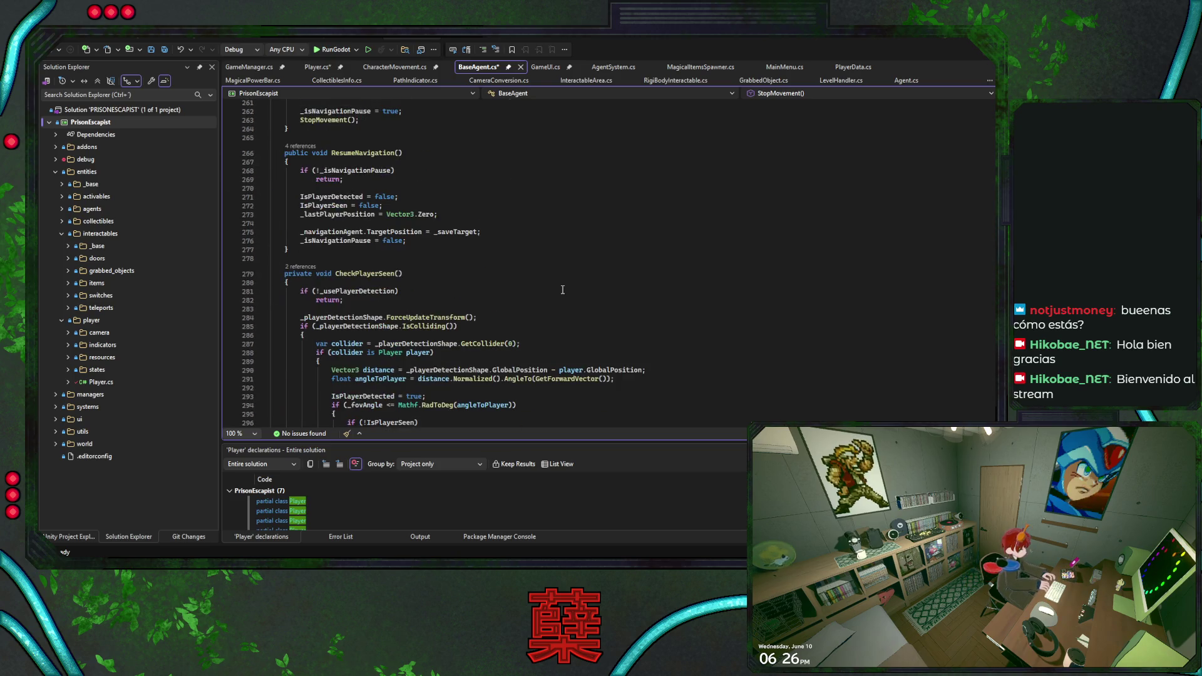
{"action": "scroll", "coordinate": [562, 289], "scroll_direction": "down", "scroll_amount": 3}
{"action": "scroll", "coordinate": [577, 261], "scroll_direction": "down", "scroll_amount": 15}
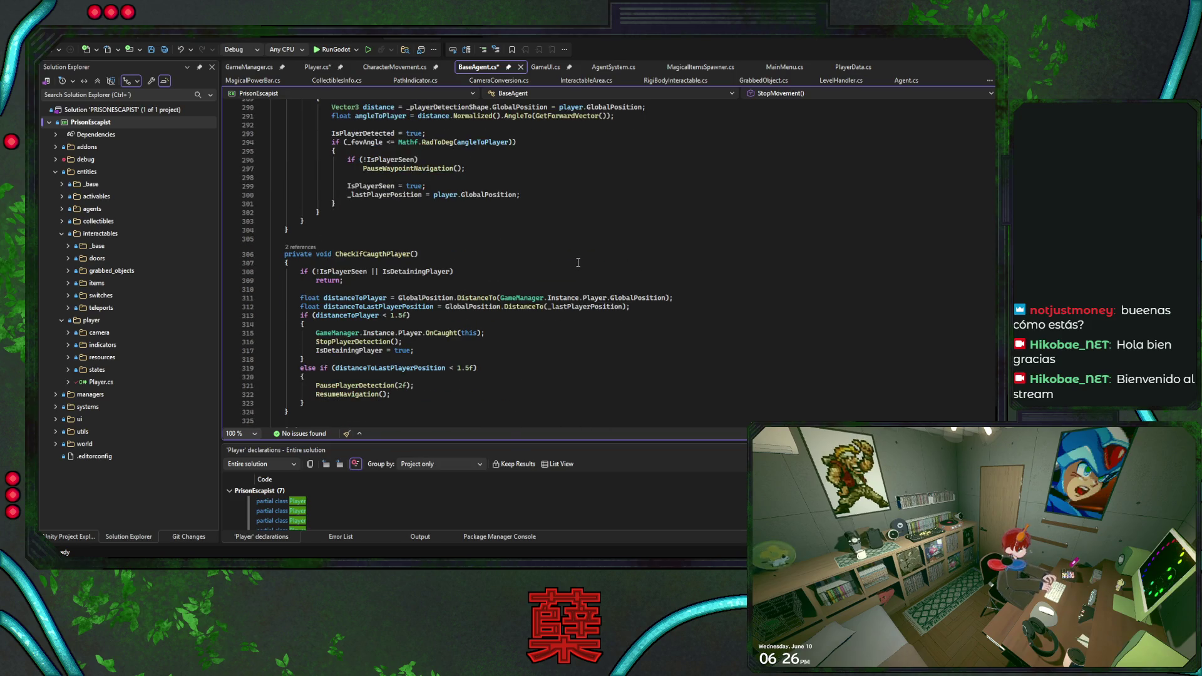
{"action": "scroll", "coordinate": [576, 261], "scroll_direction": "down", "scroll_amount": 6}
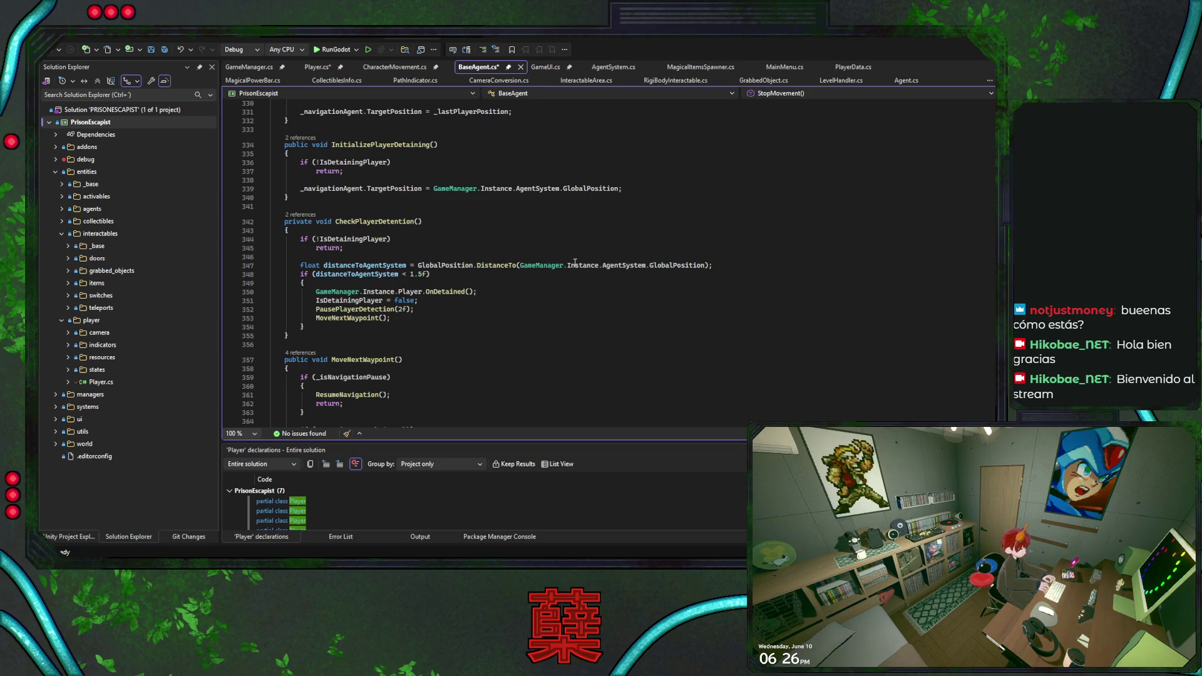
{"action": "scroll", "coordinate": [575, 262], "scroll_direction": "down", "scroll_amount": 3}
{"action": "scroll", "coordinate": [570, 264], "scroll_direction": "up", "scroll_amount": 5}
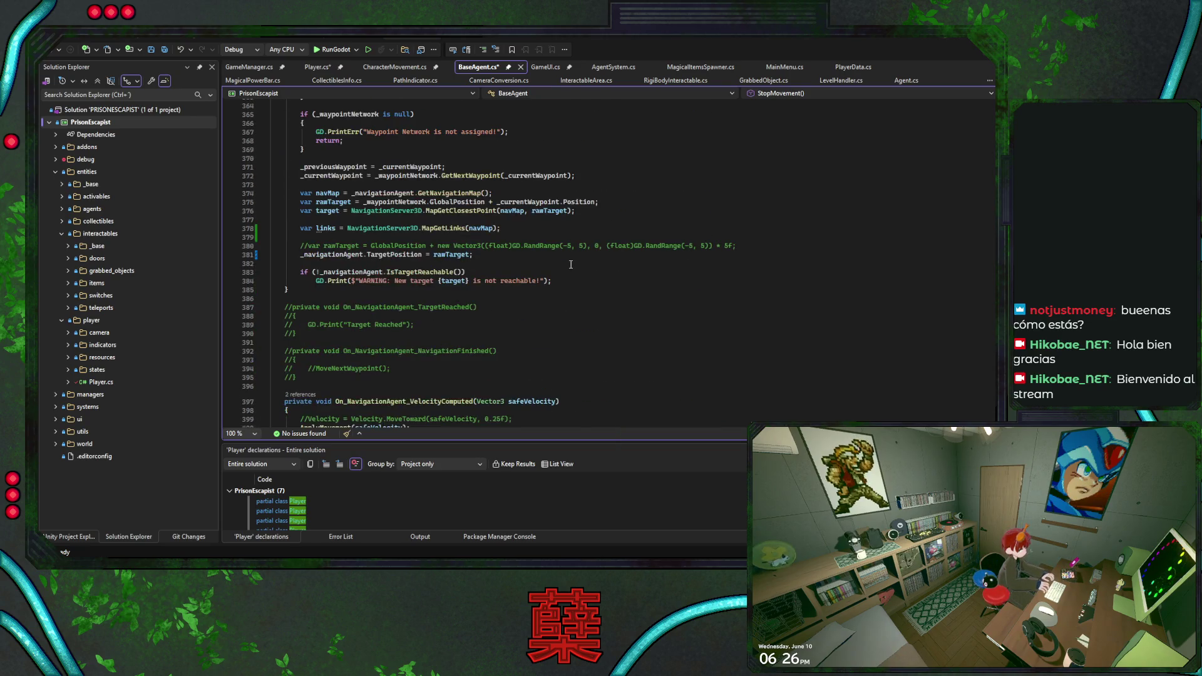
Search 'TargetPos' to reach the InitializePlayerChasing method.
{"action": "key", "text": "ctrl+f"}
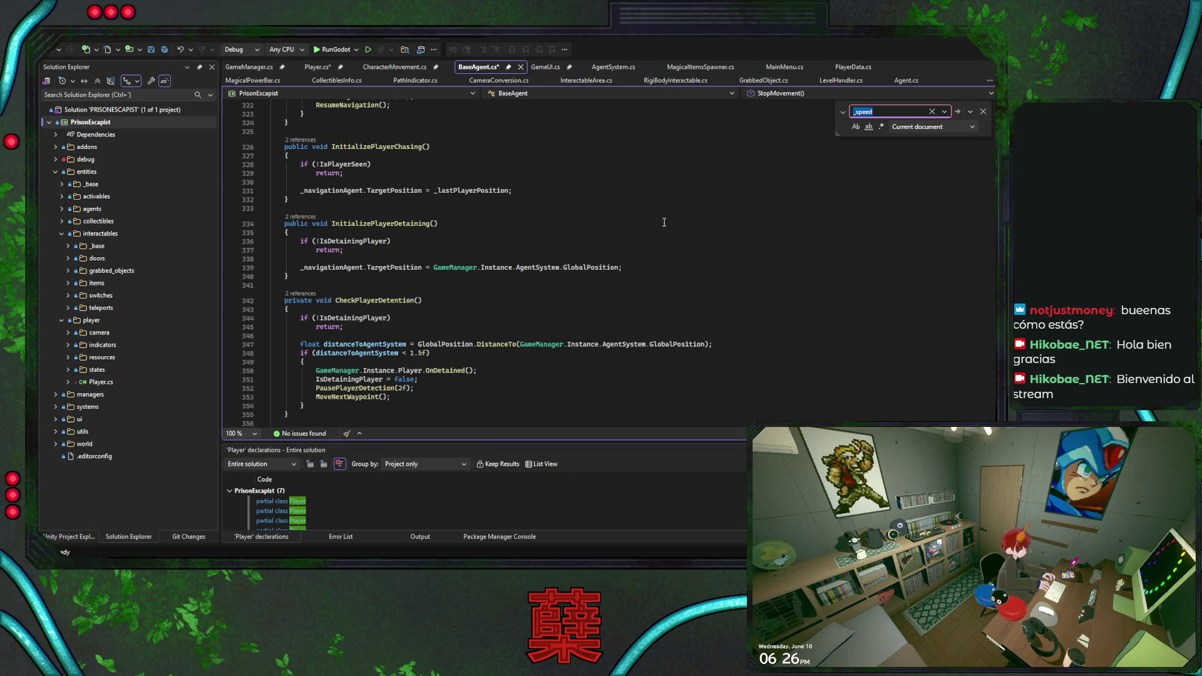
{"action": "type", "text": "Tar"}
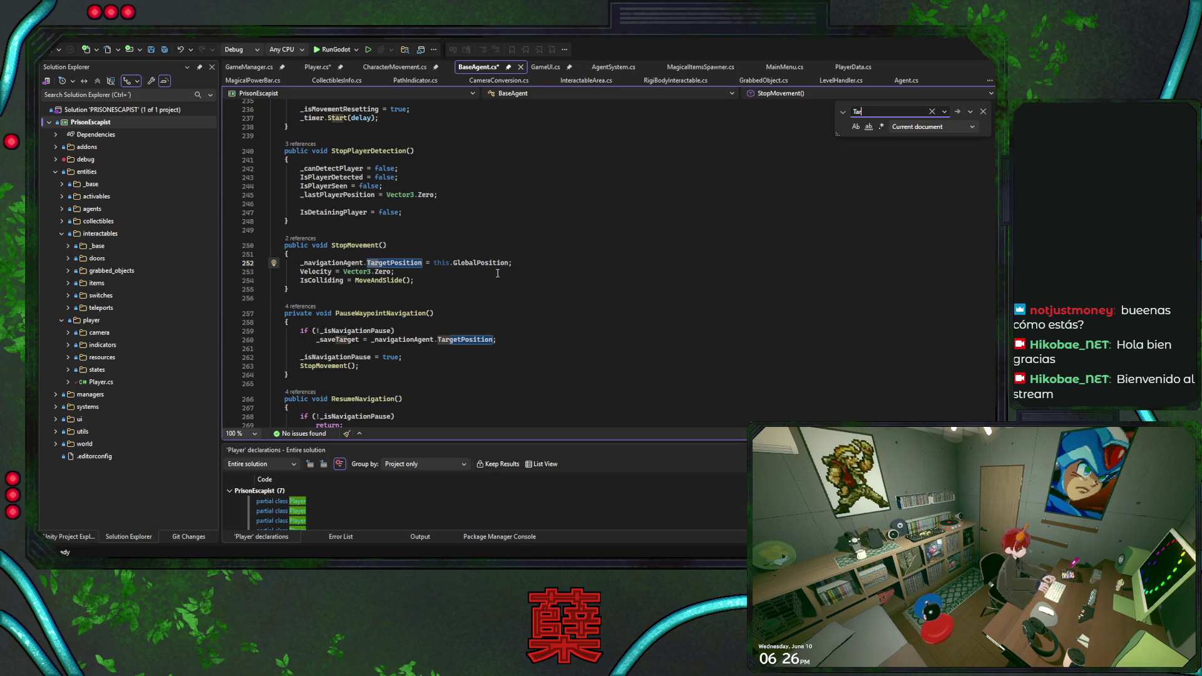
{"action": "type", "text": "getPos"}
{"action": "key", "text": "Return"}
{"action": "key", "text": "Return"}
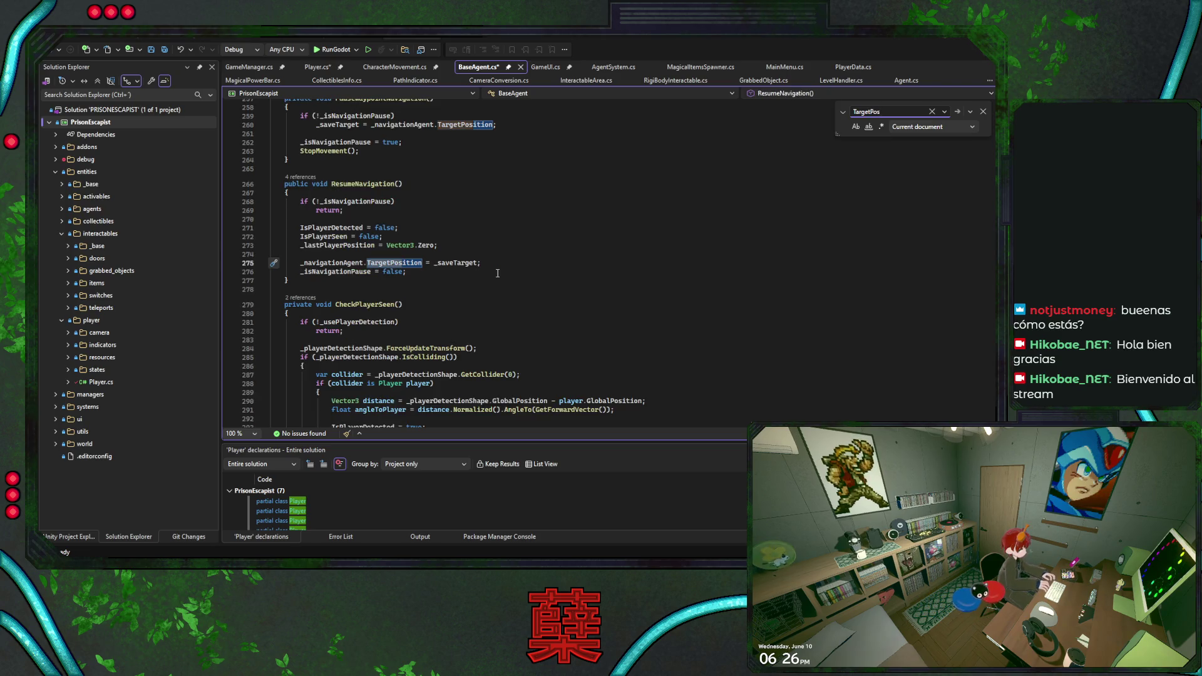
{"action": "key", "text": "Return"}
{"action": "key", "text": "Return"}
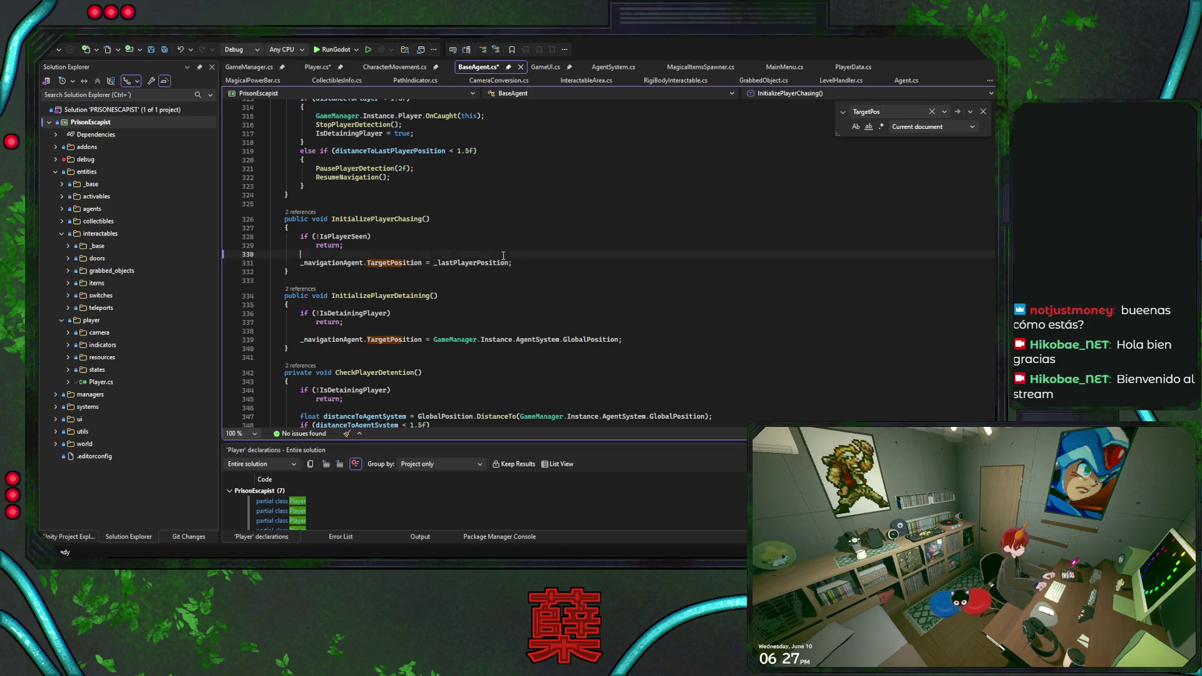
{"action": "left_click", "coordinate": [394, 220]}
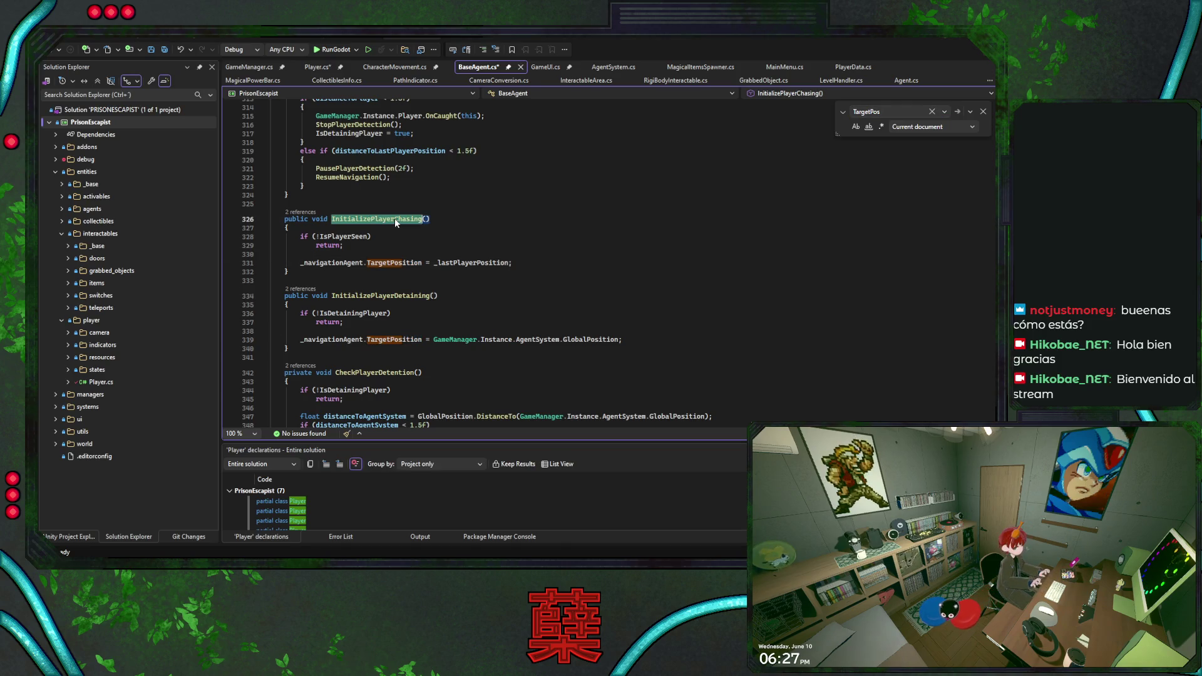
Add '_runningSpeed = agent.RunningSpeed;' above the TargetPosition assignment.
{"action": "left_click", "coordinate": [409, 254]}
{"action": "key", "text": "Return"}
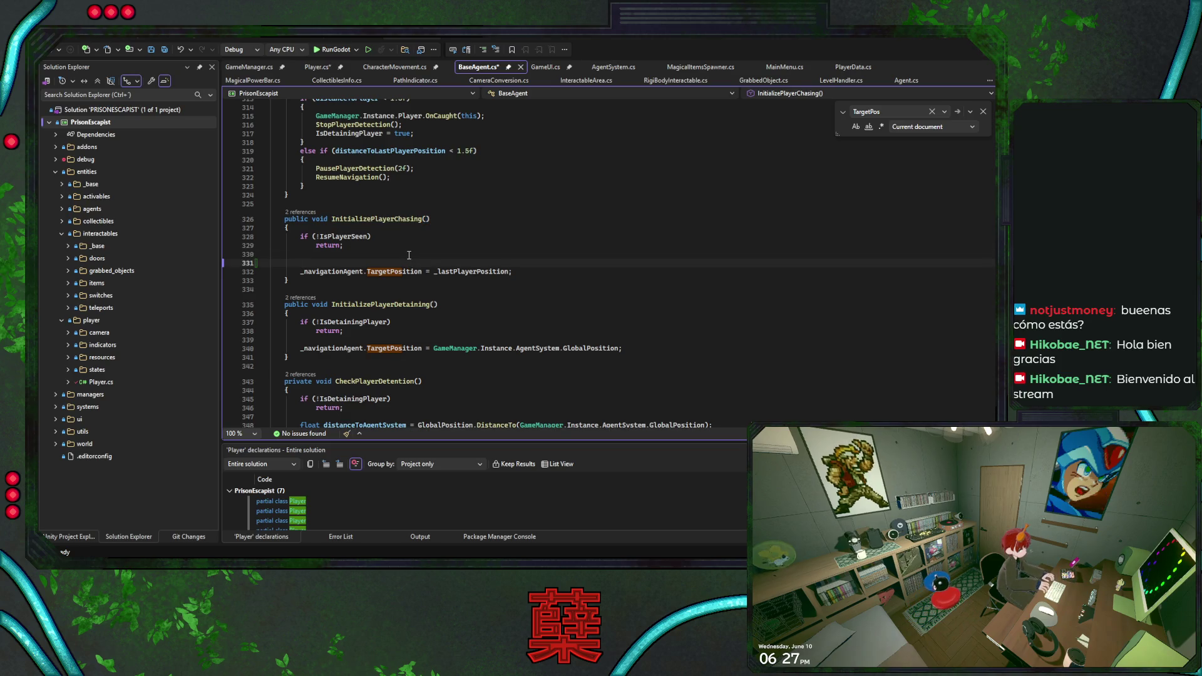
{"action": "key", "text": "BackSpace"}
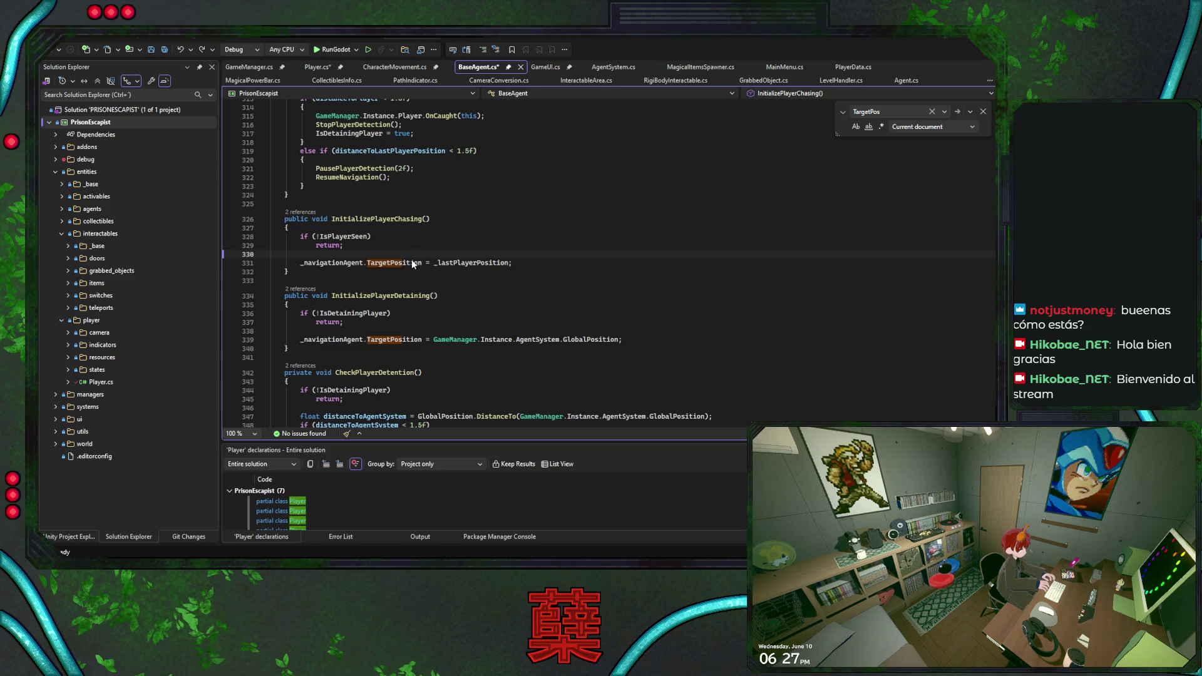
{"action": "type", "text": "_runningSpeed"}
{"action": "left_click", "coordinate": [419, 338]}
{"action": "left_click", "coordinate": [405, 254]}
{"action": "type", "text": "= agent.Runn"}
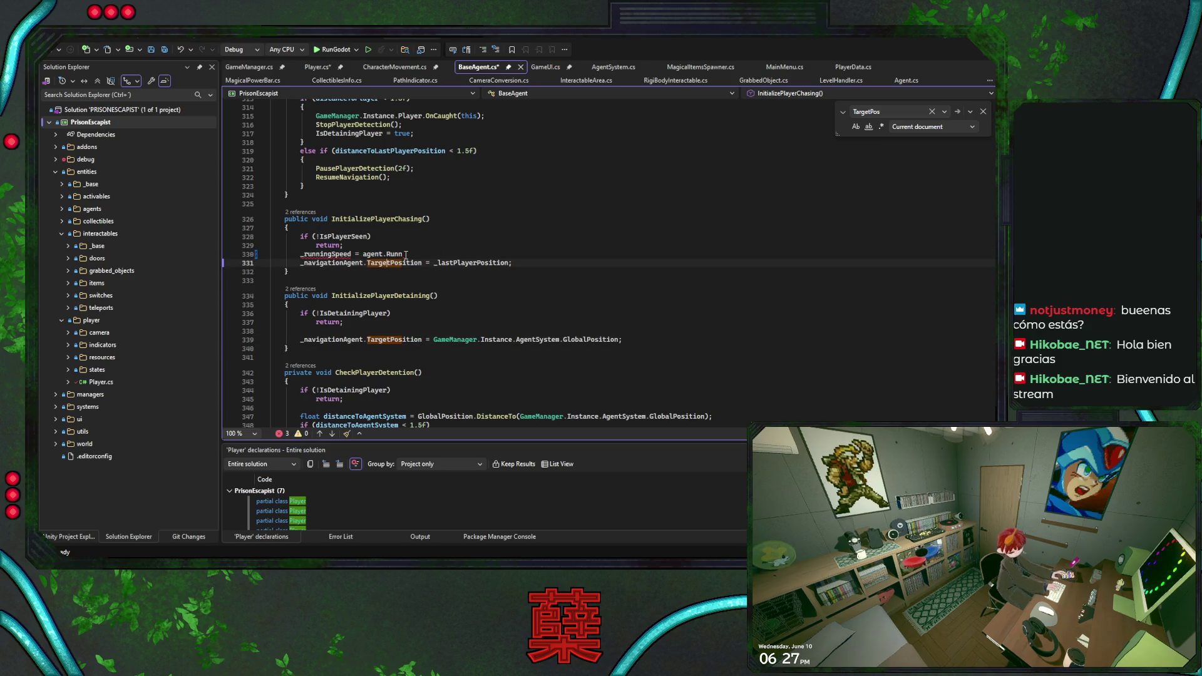
{"action": "type", "text": "ingSpeed;"}
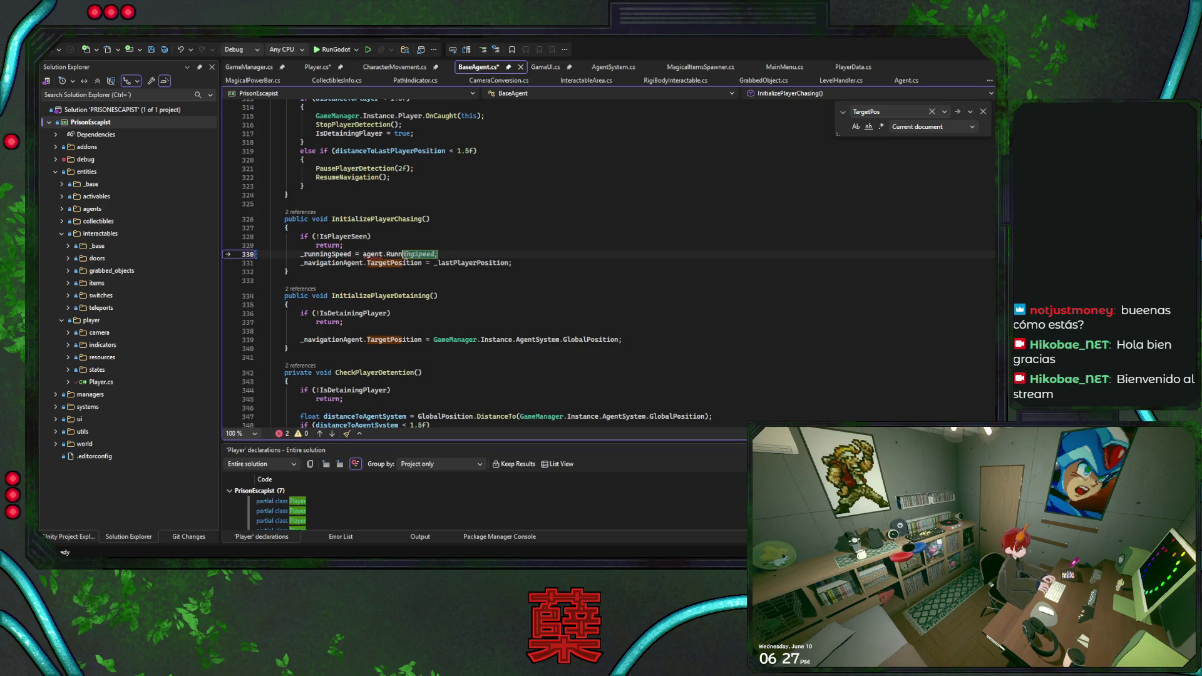
{"action": "left_click_drag", "start_coordinate": [435, 254], "coordinate": [365, 254]}
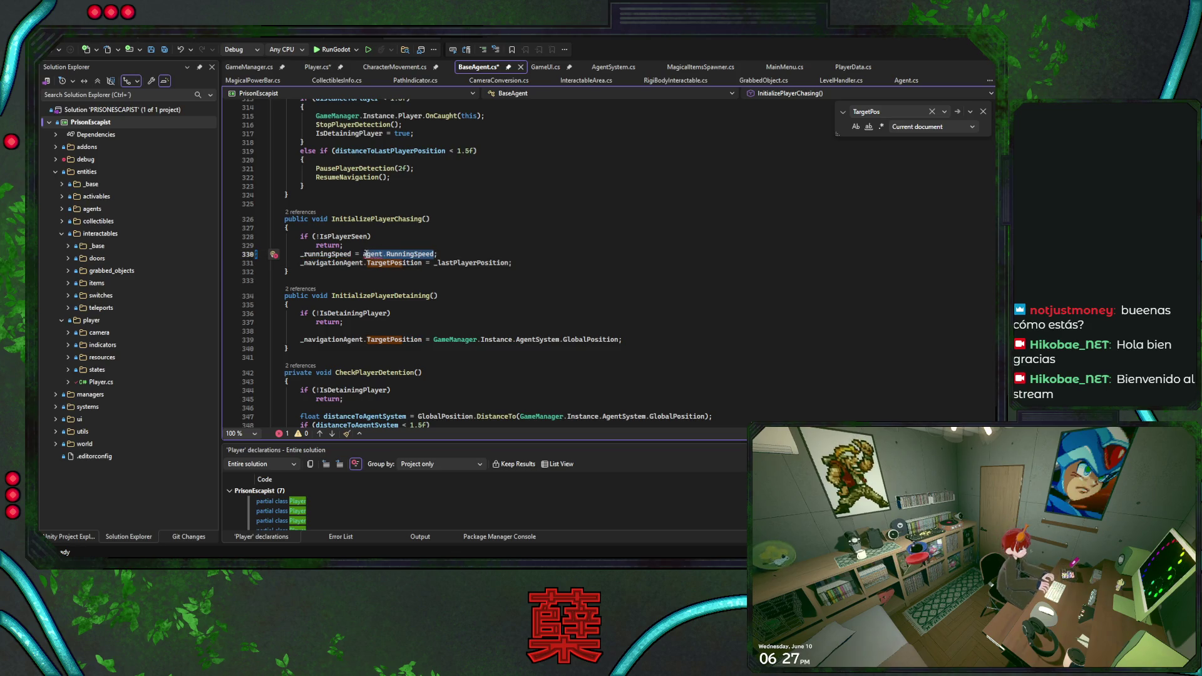